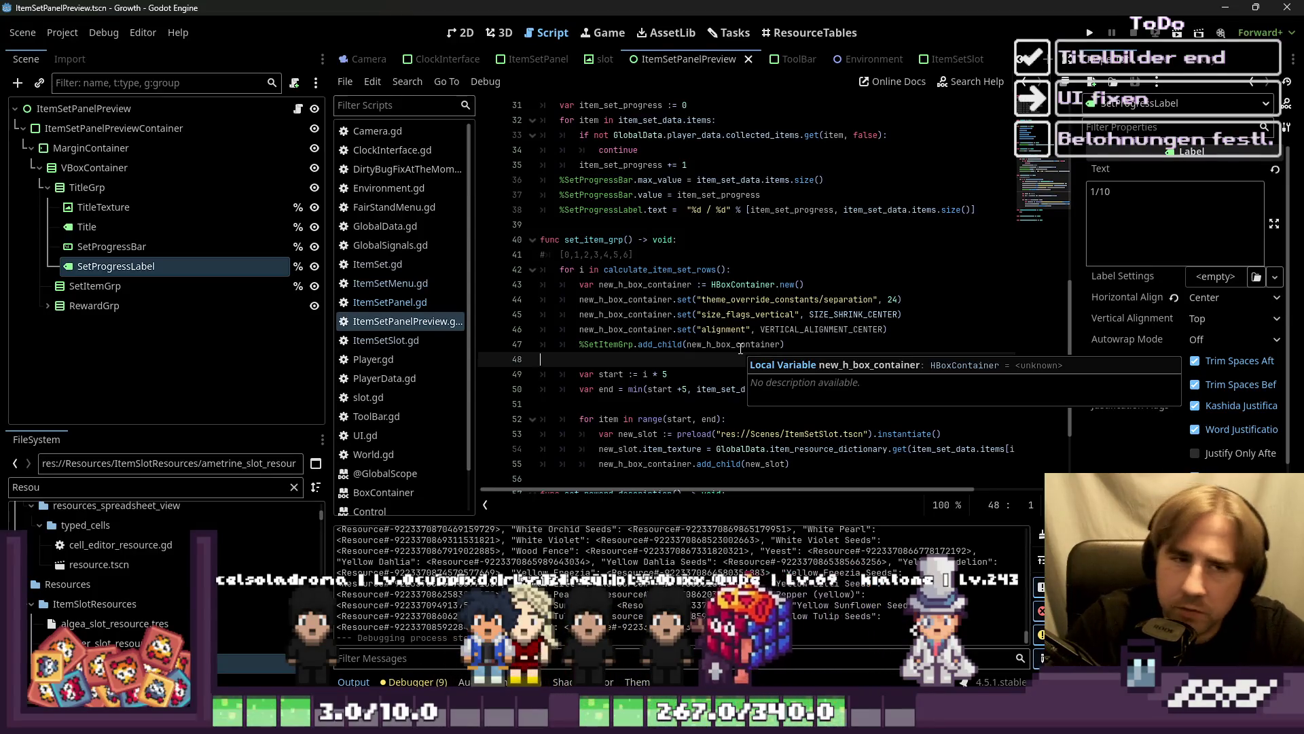
Step: In the ItemSetSlot script, add an exported item_name String declaration above item_texture
click(949, 60)
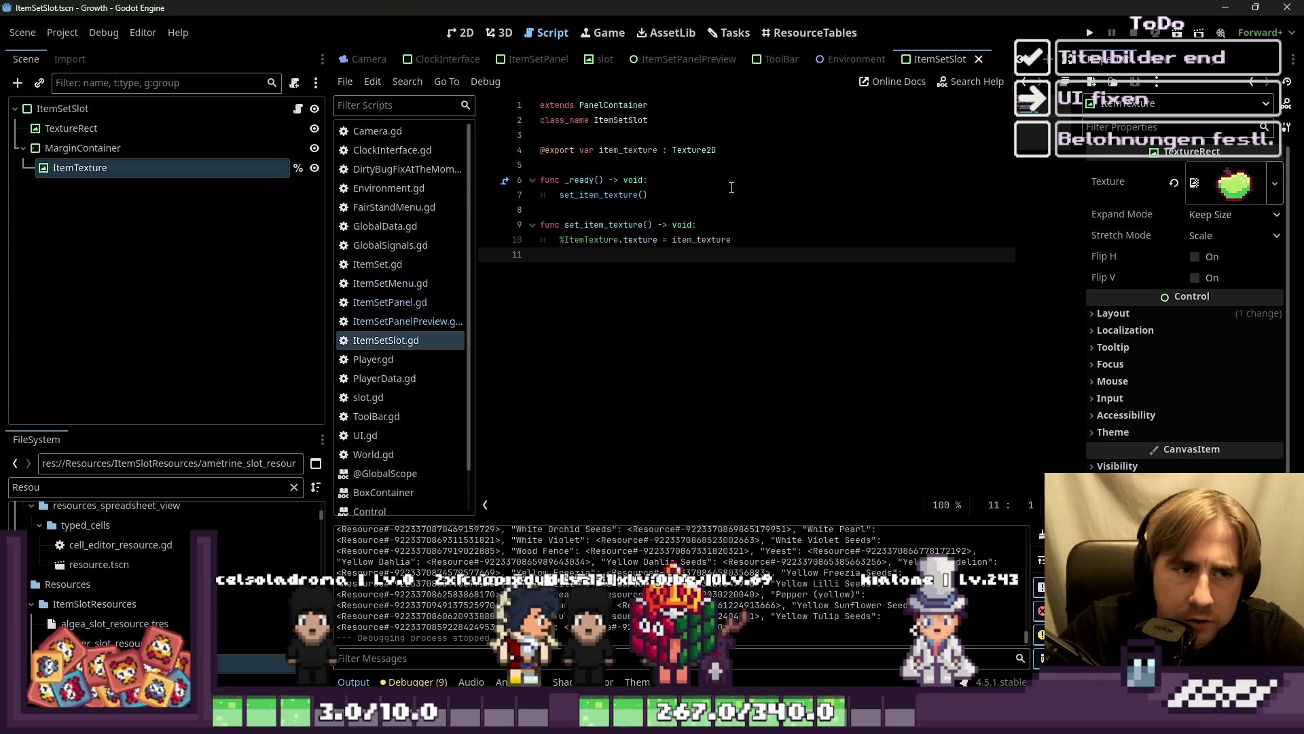
click(696, 160)
click(653, 135)
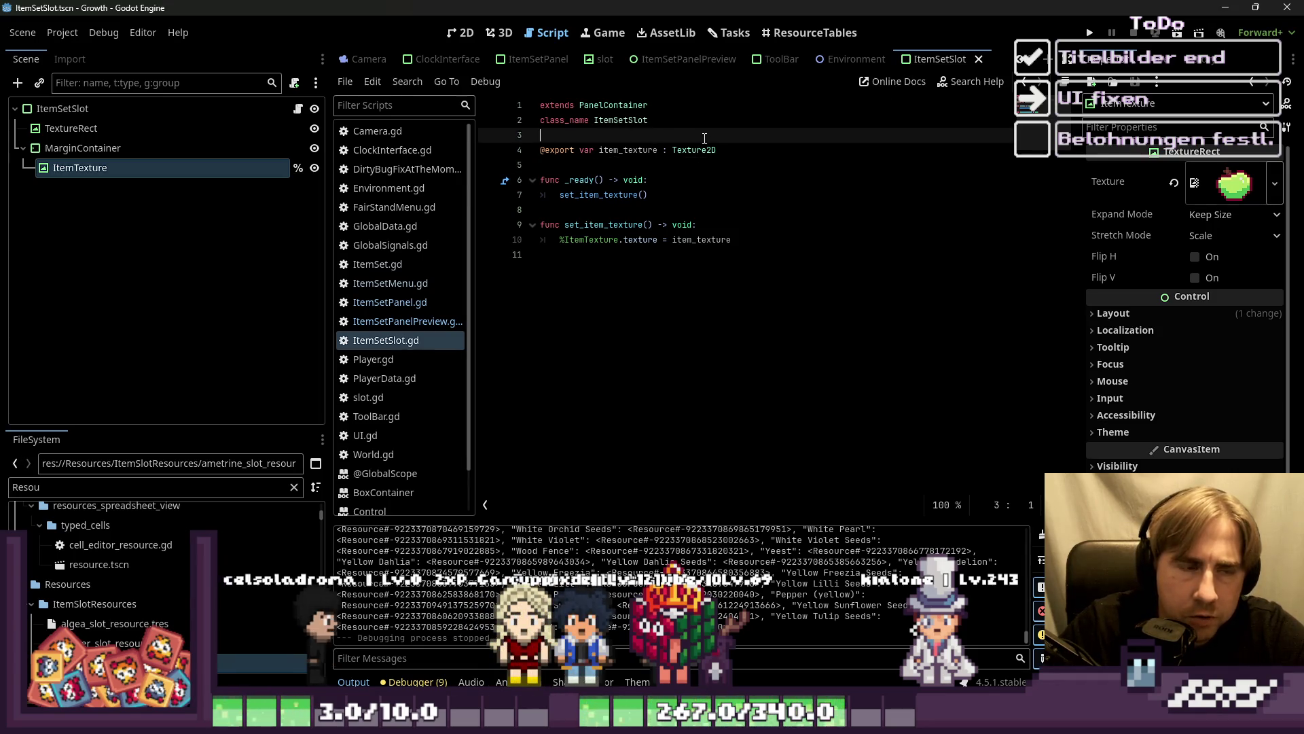
key(Return)
text(@exp)
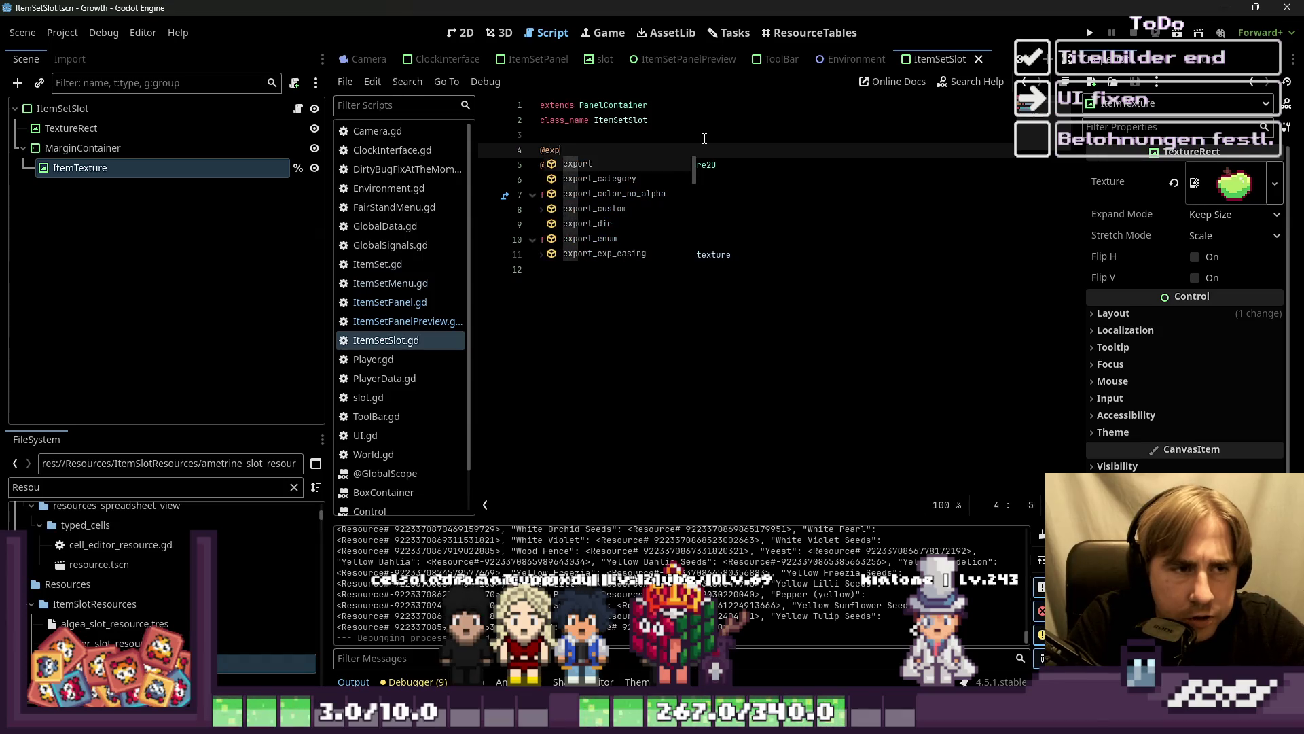
text(ort item_name : St)
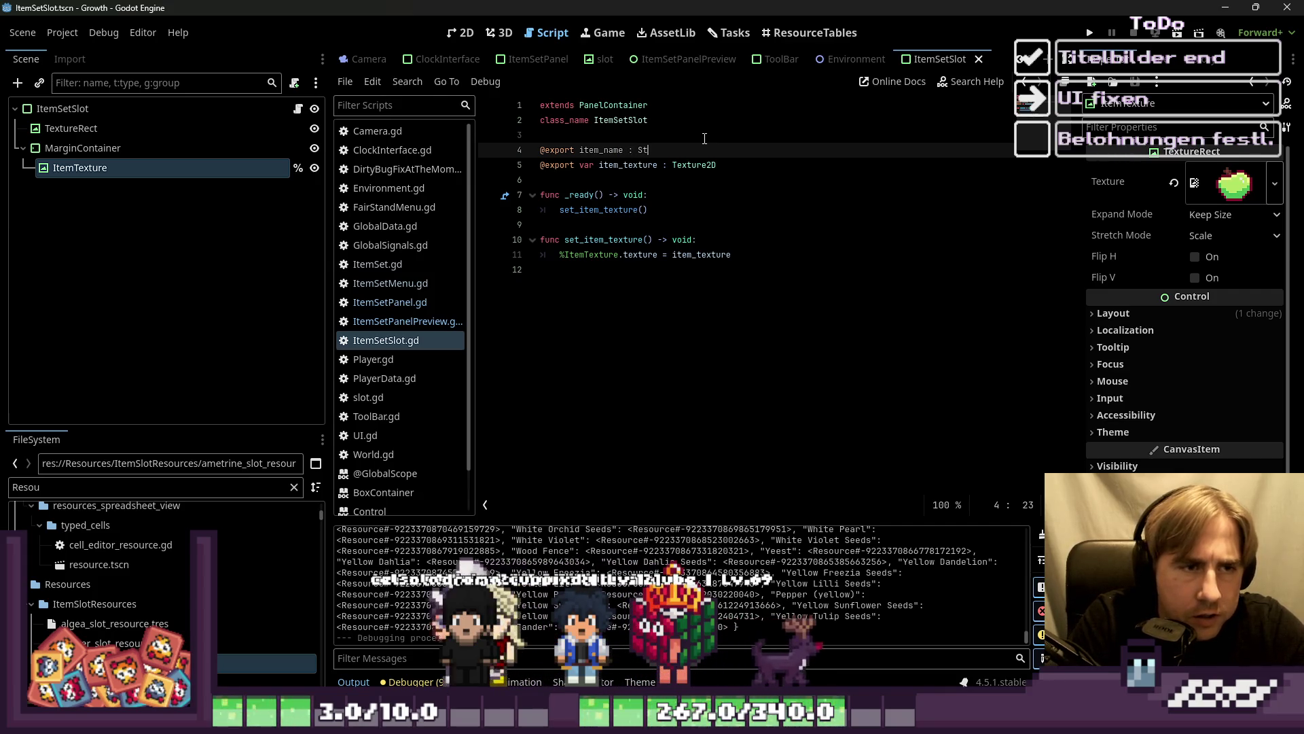
text(ring)
Step: Begin 'func set_item_modulate() -> void:' after the last function, with its body starting 'if GL'
click(717, 293)
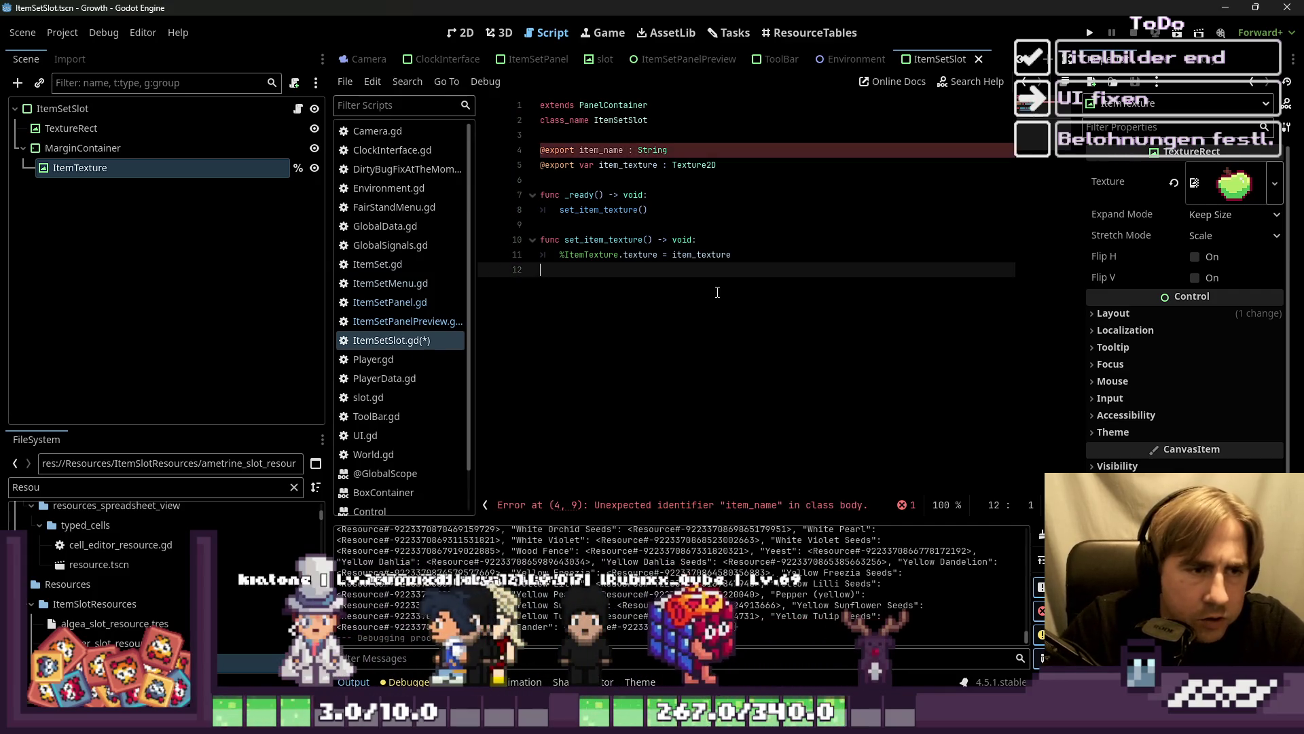
key(Return)
text(fun)
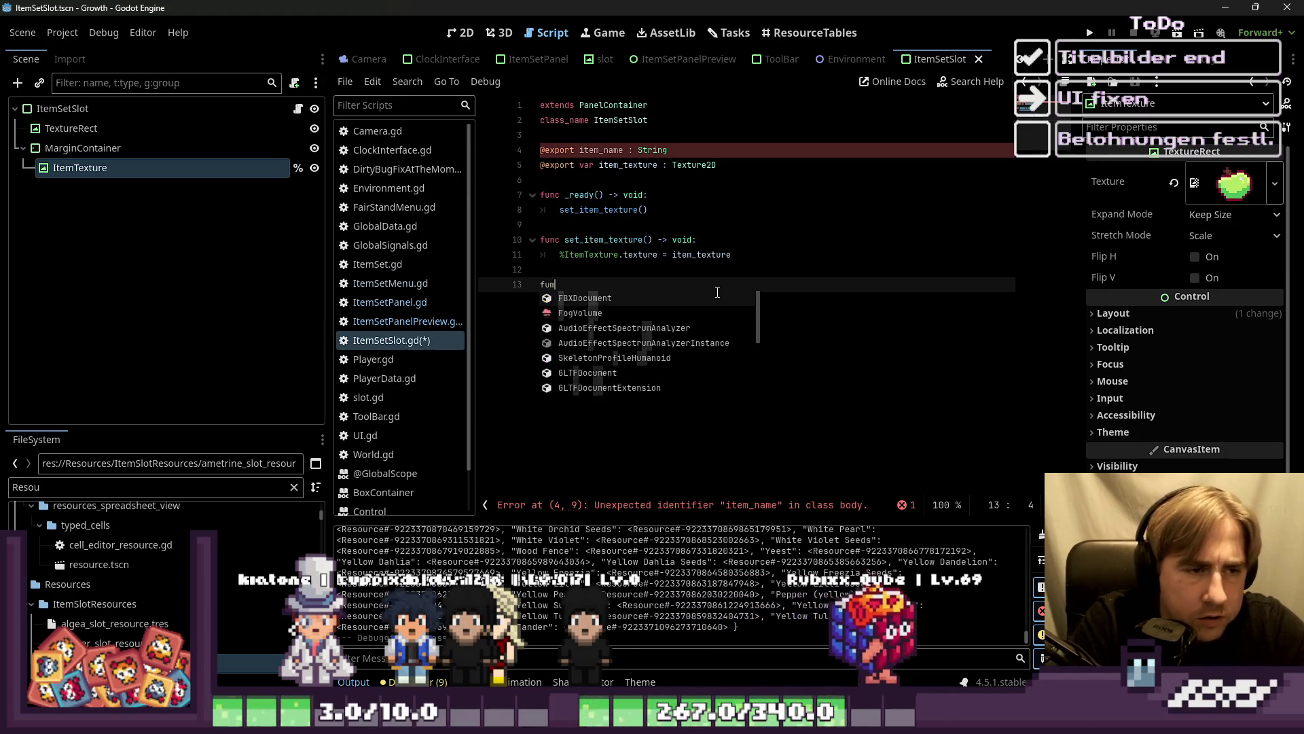
text(c )
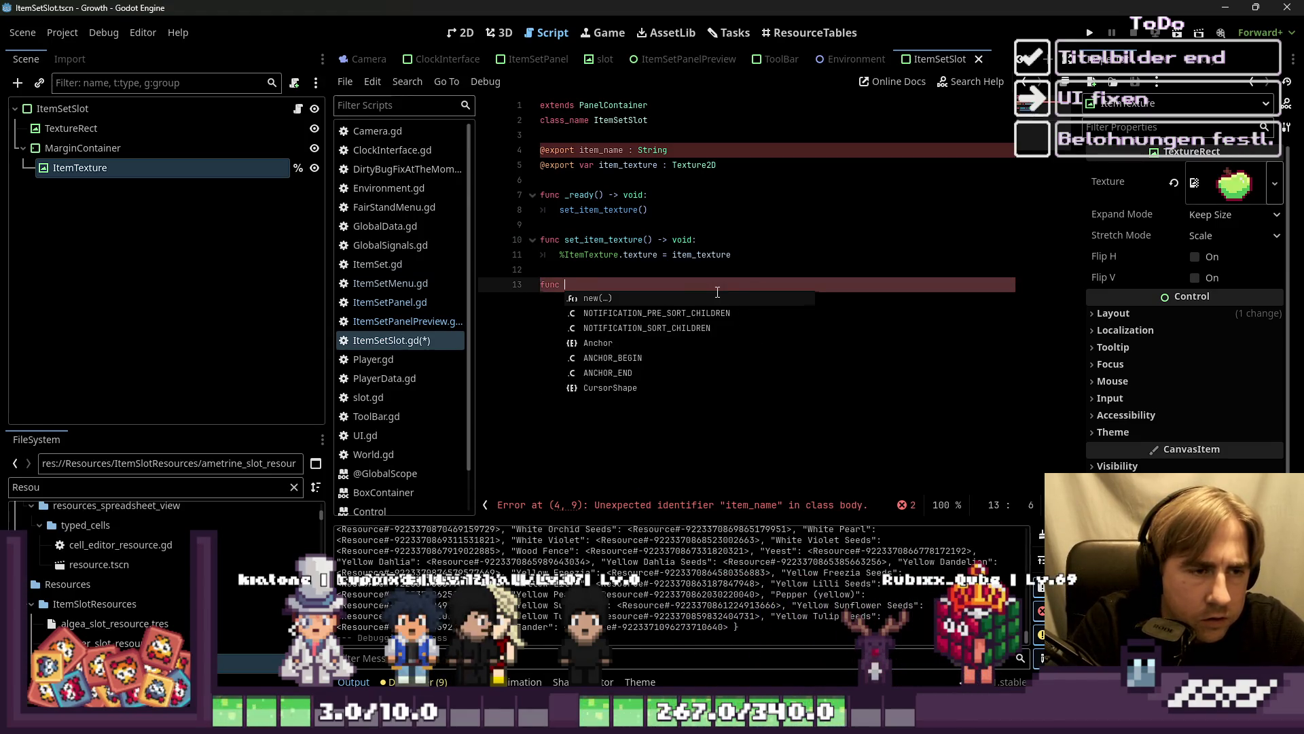
text(set_iot)
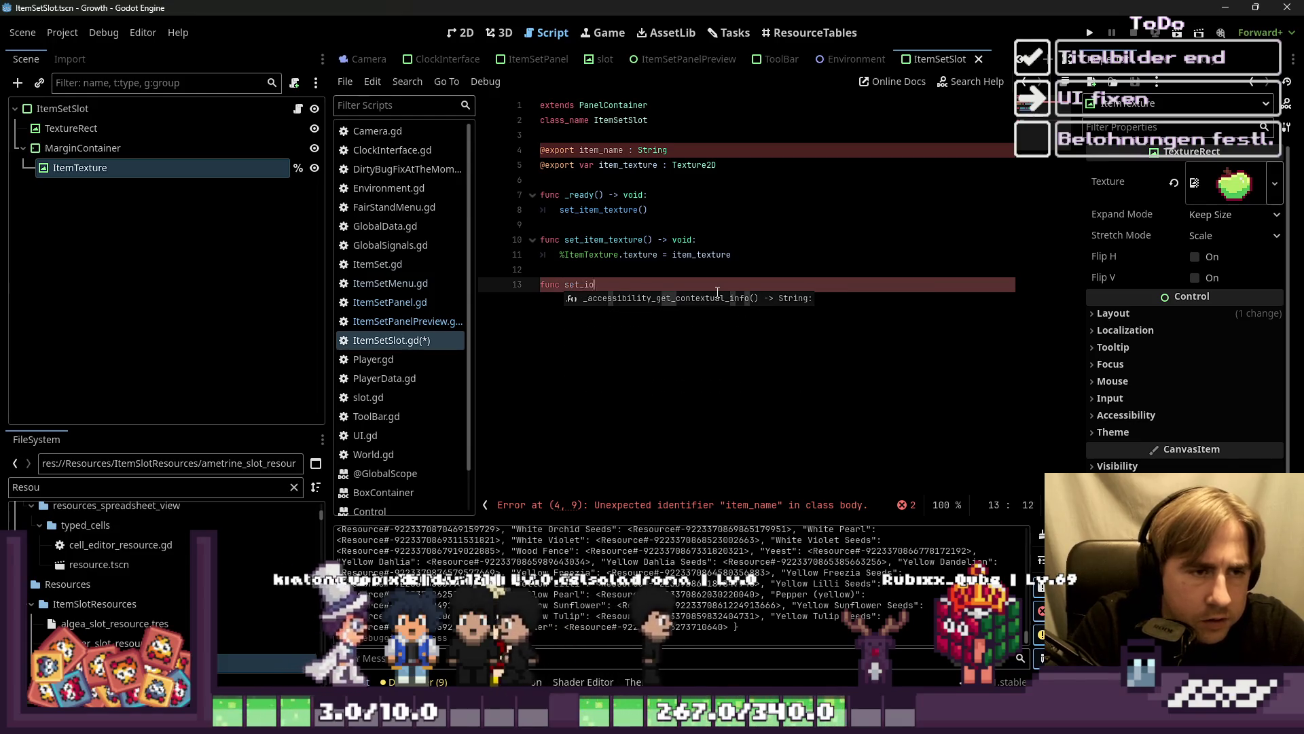
key(BackSpace)
key(BackSpace)
text(tem_modulate()
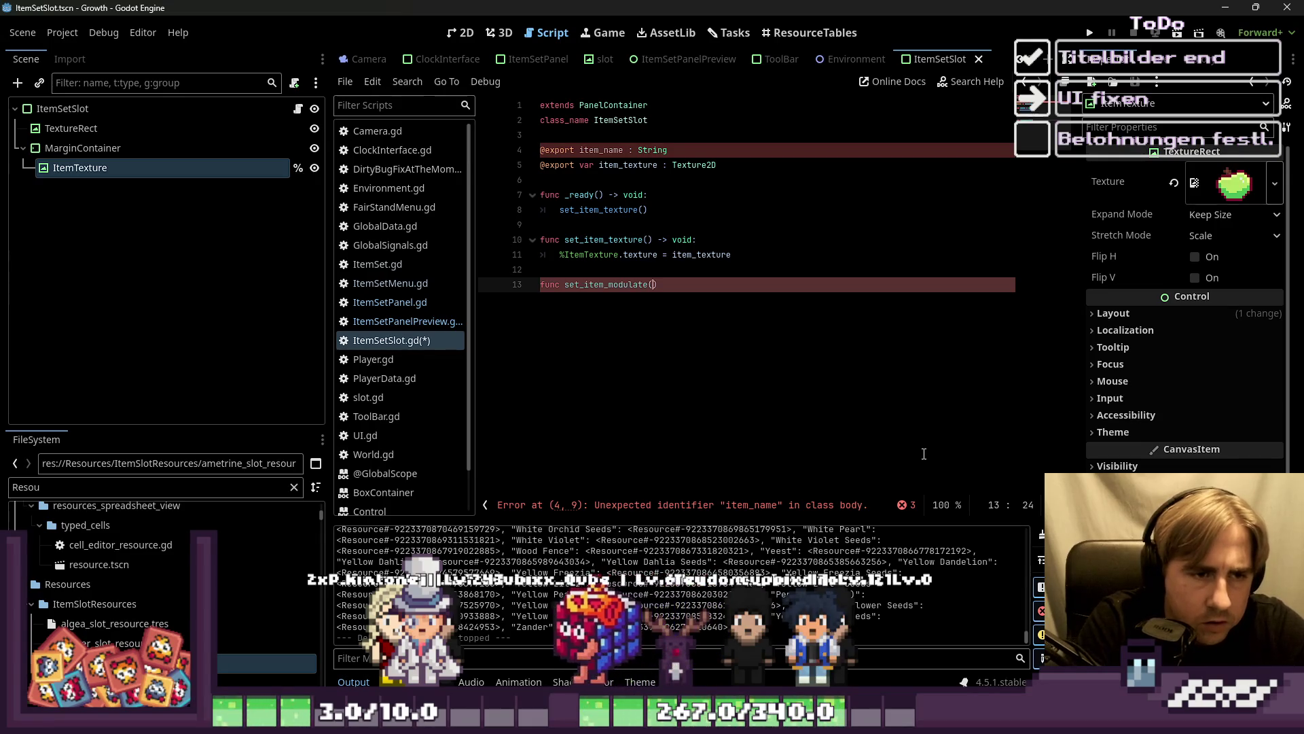
text() -> void)
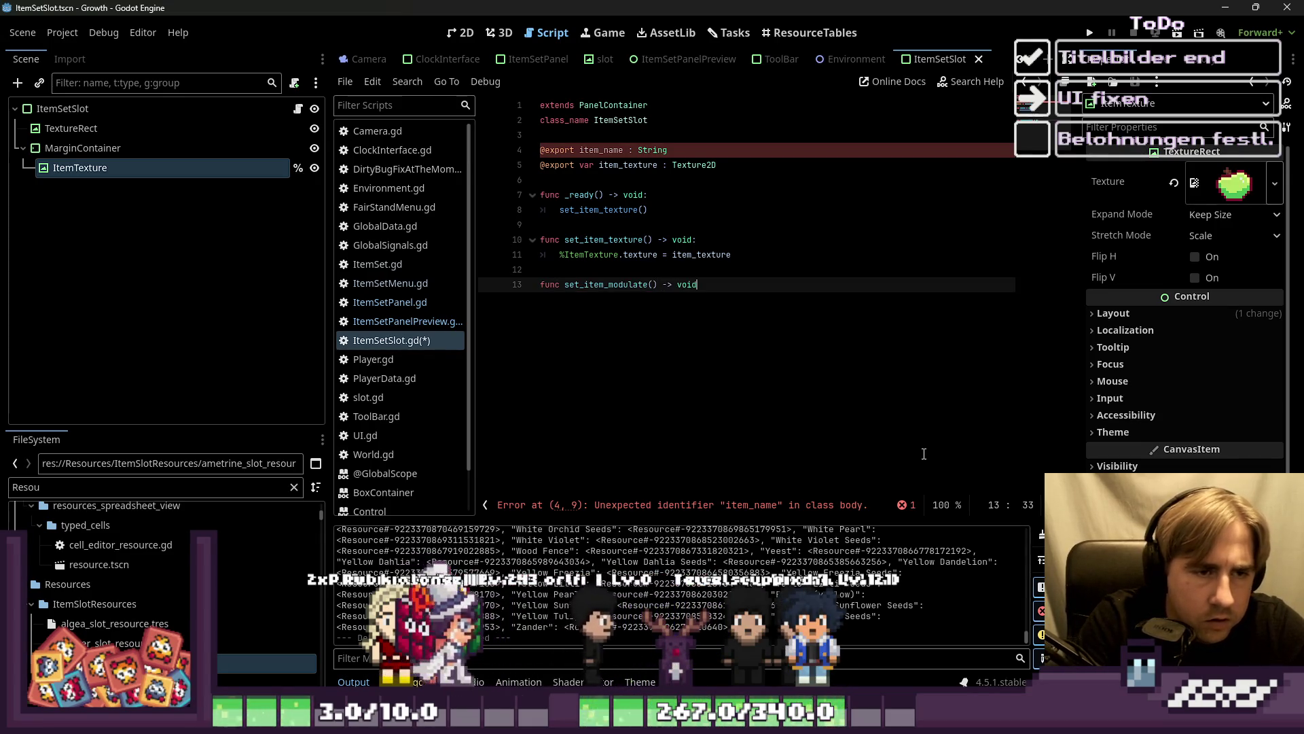
text(:)
key(Return)
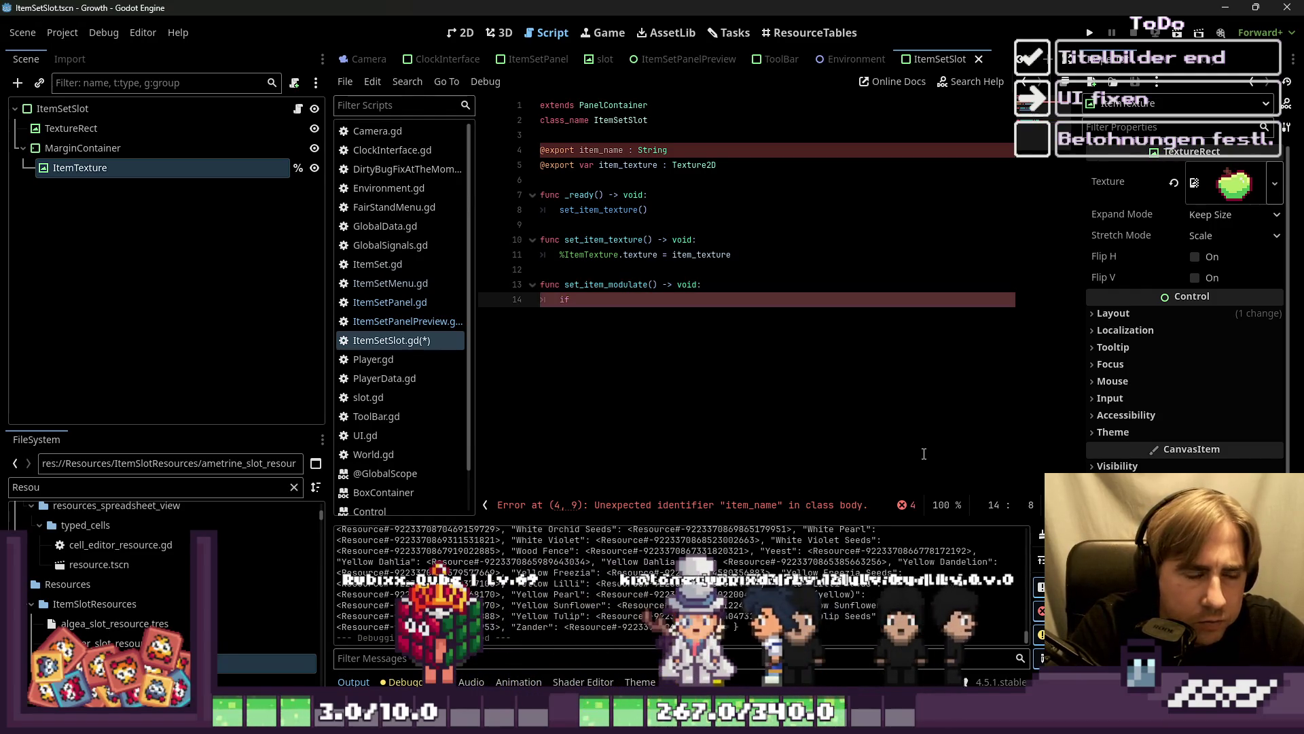
text(GLo)
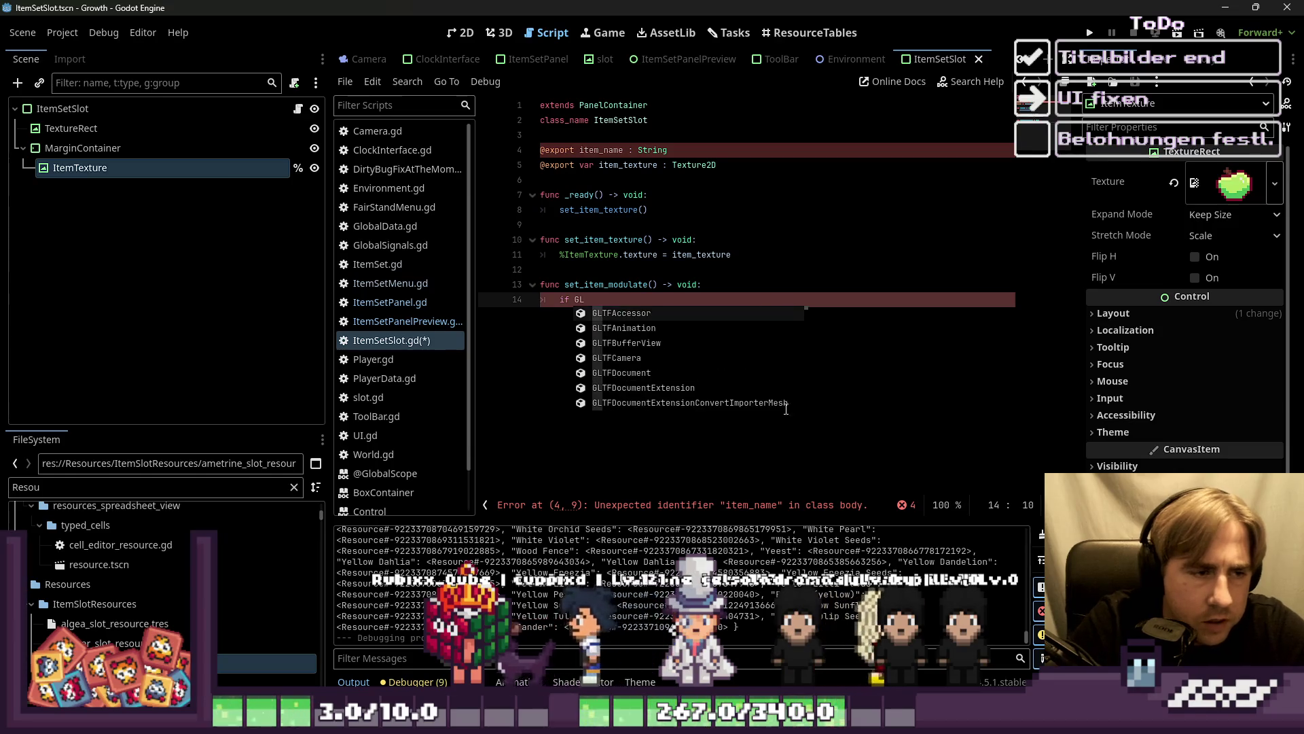
click(402, 320)
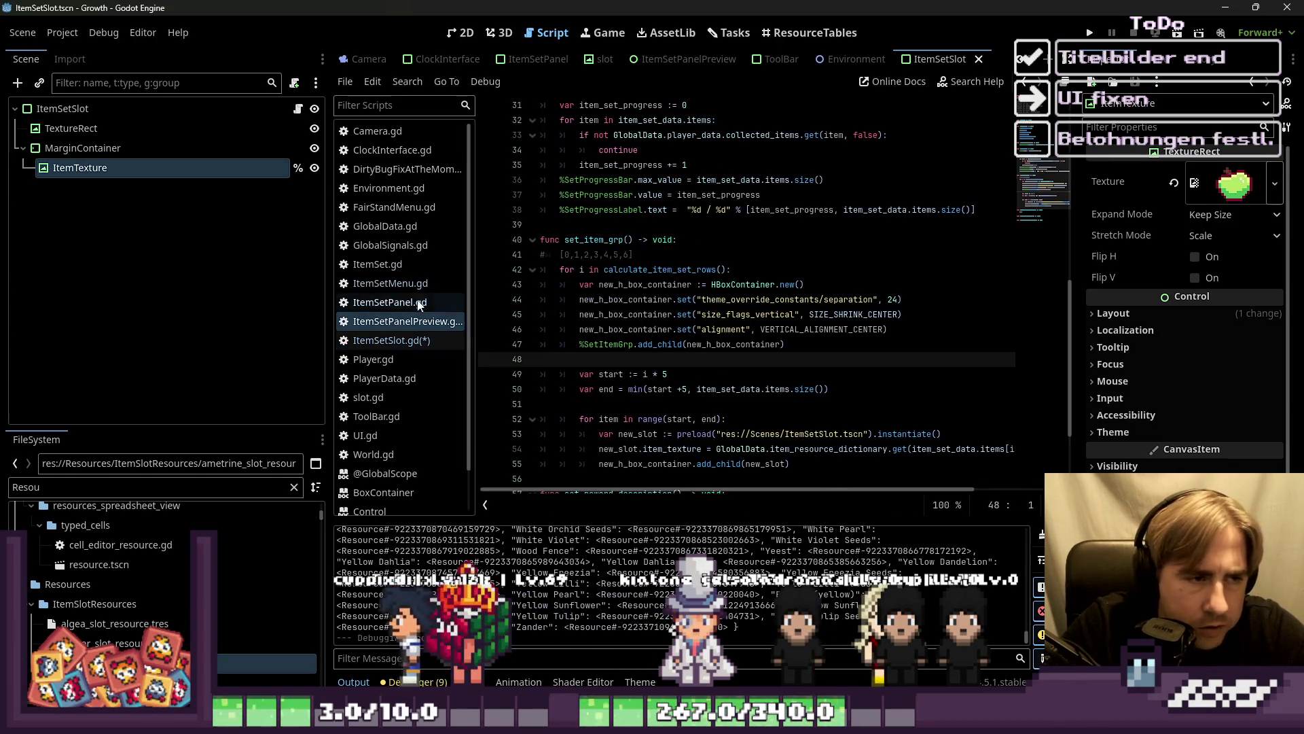
click(428, 304)
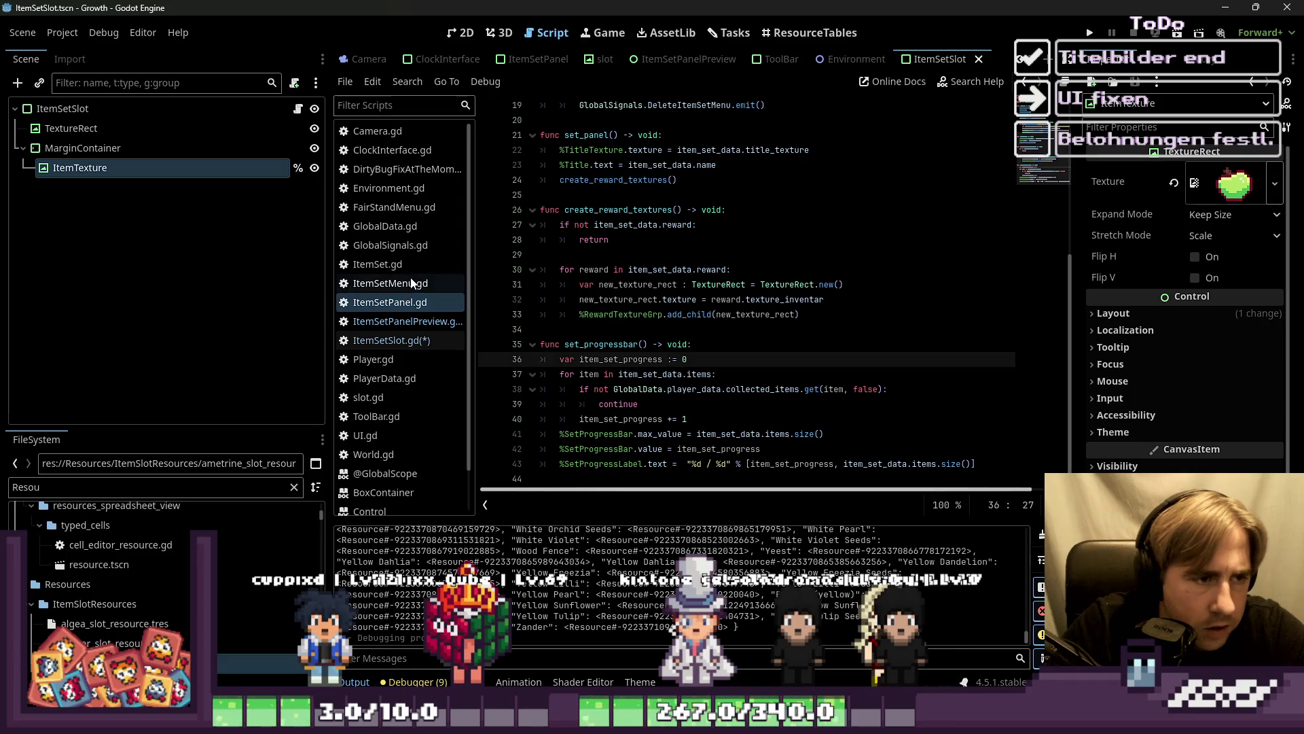
click(418, 319)
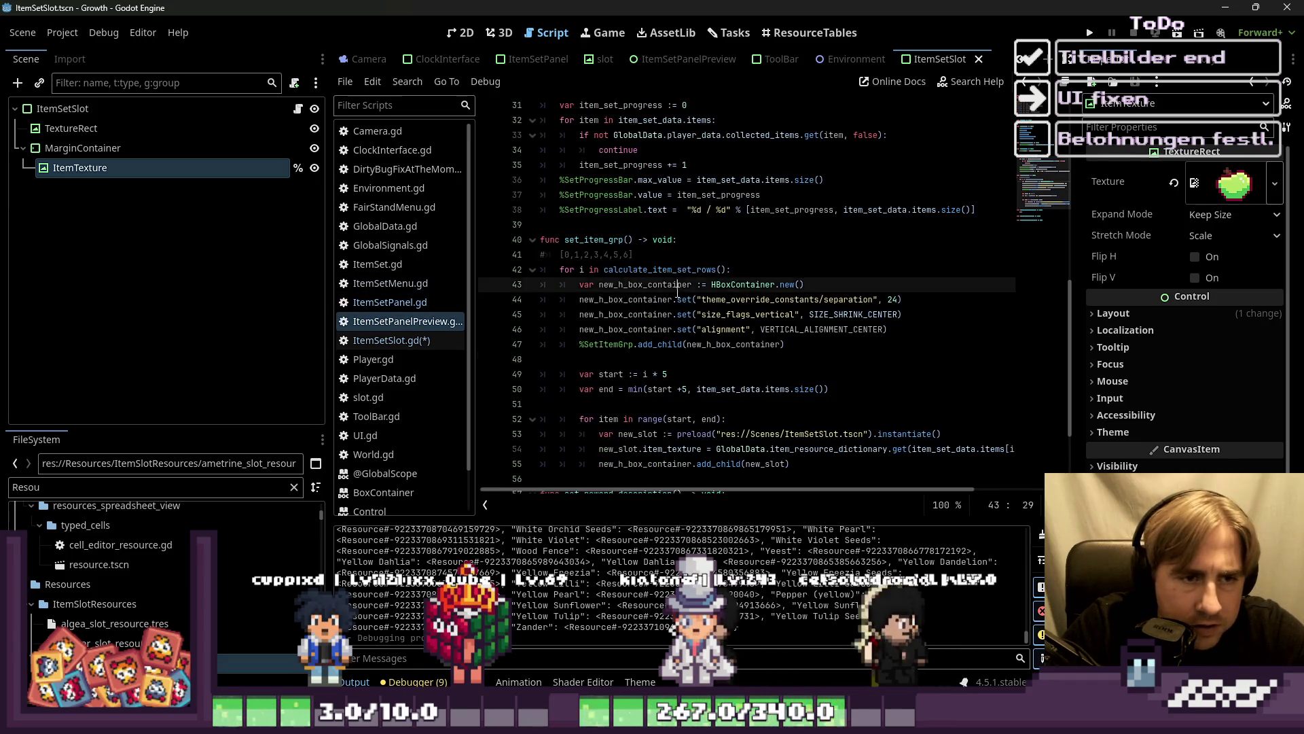
click(680, 164)
scroll(681, 299, up, 5)
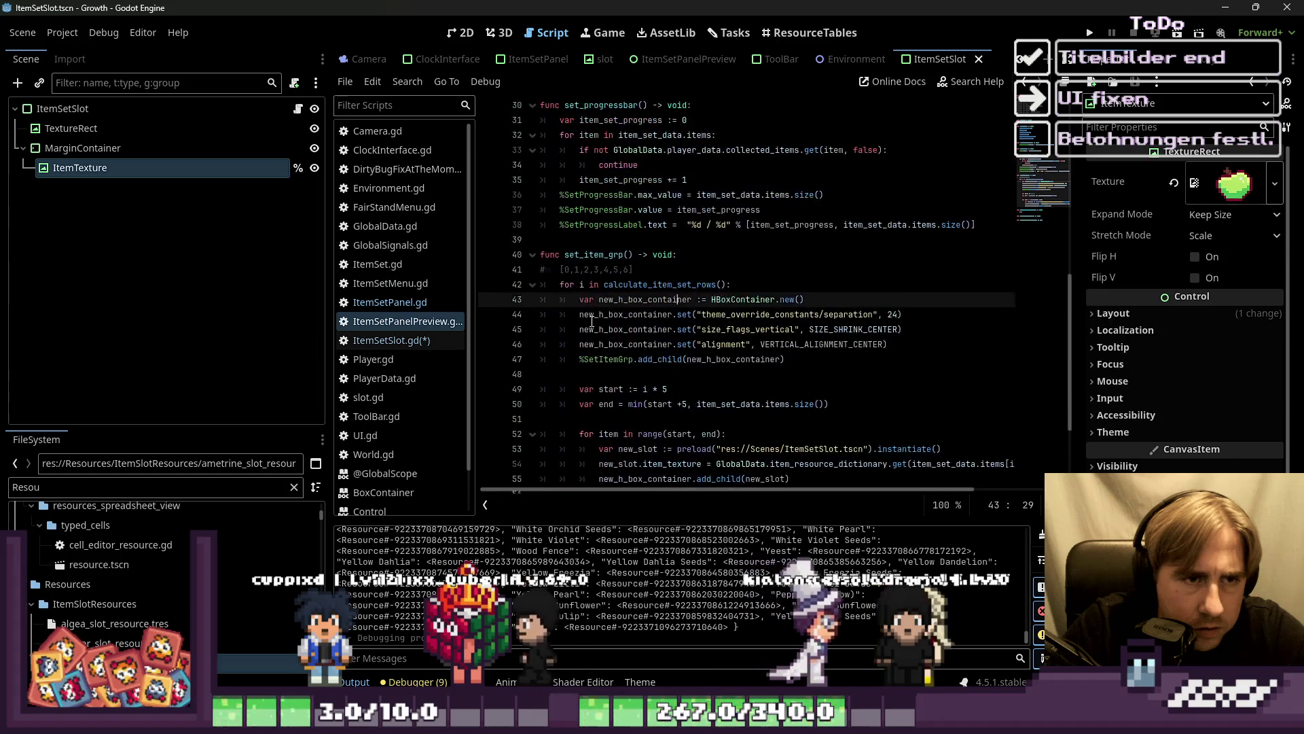
click(842, 240)
key(Down)
key(Down)
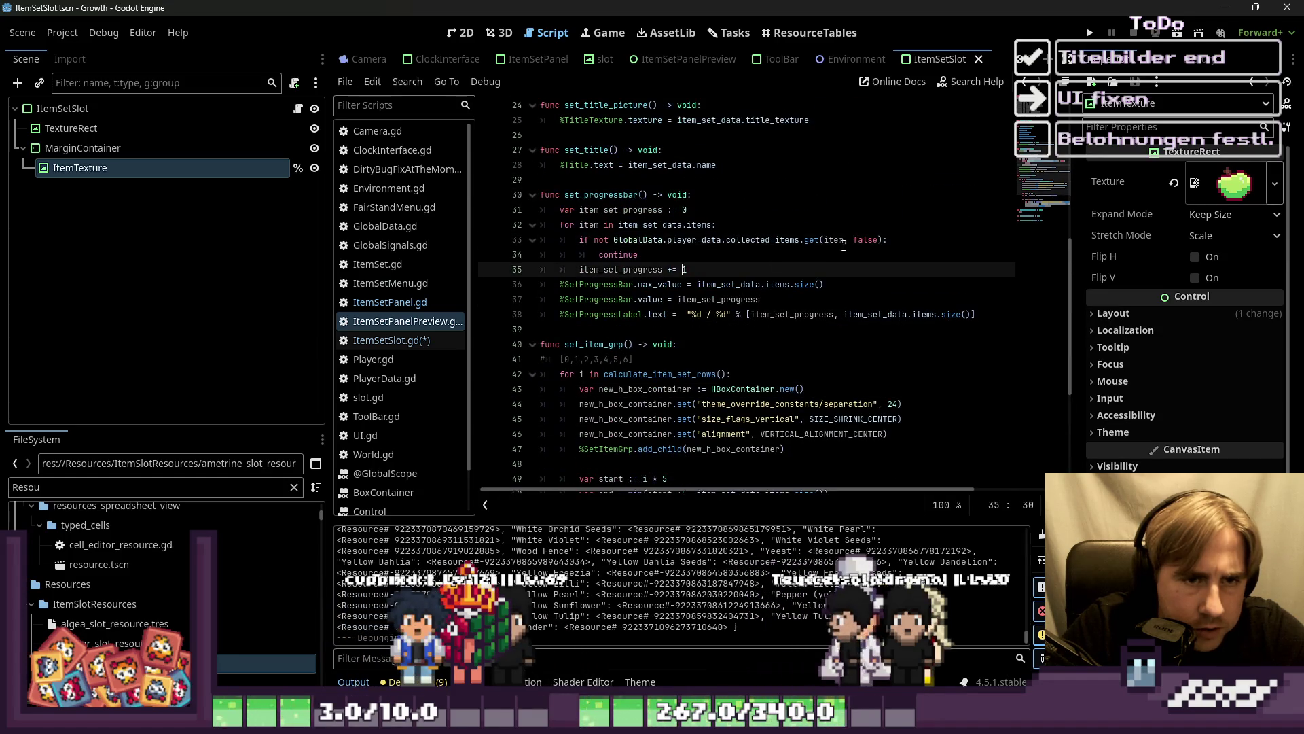
text(1)
mouse_move(883, 240)
mouse_down()
mouse_move(473, 233)
mouse_move(492, 242)
mouse_up()
click(633, 240)
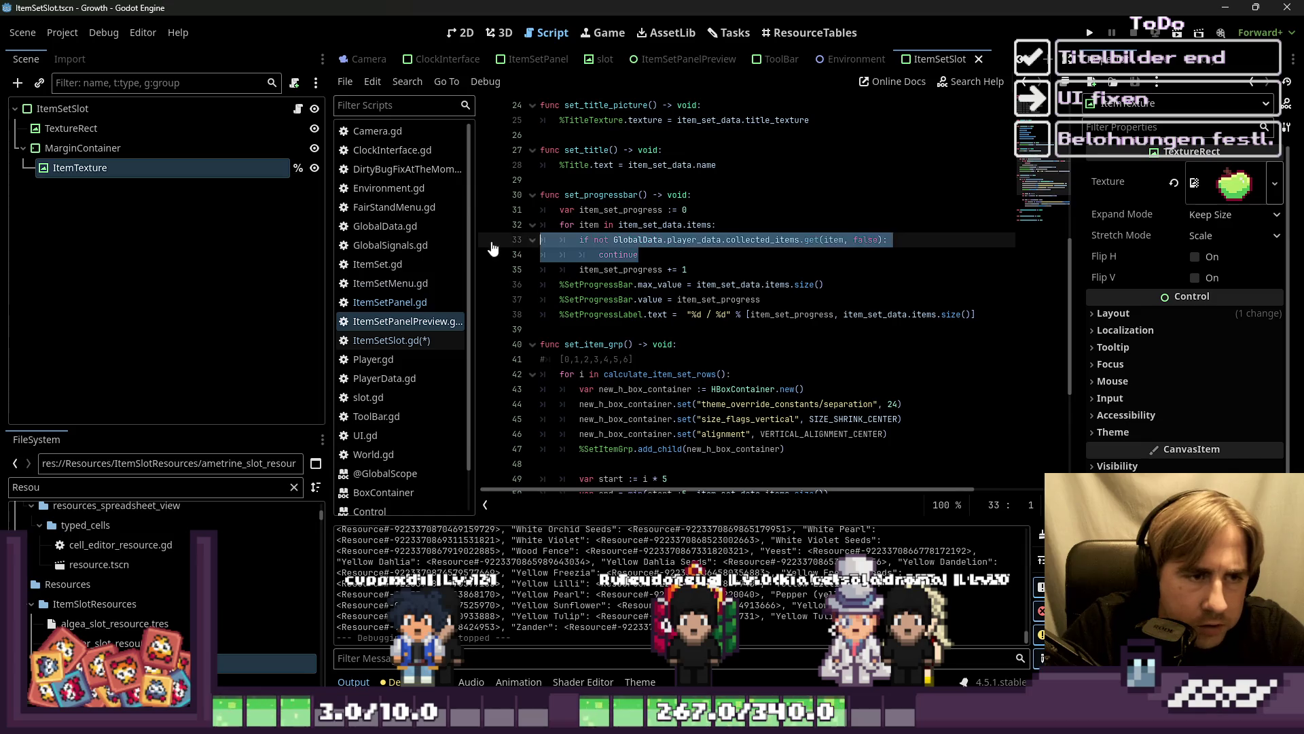
click(422, 341)
Step: Paste the collected_items.get(item_name, false) check into the if line and delete its continue statement
click(644, 297)
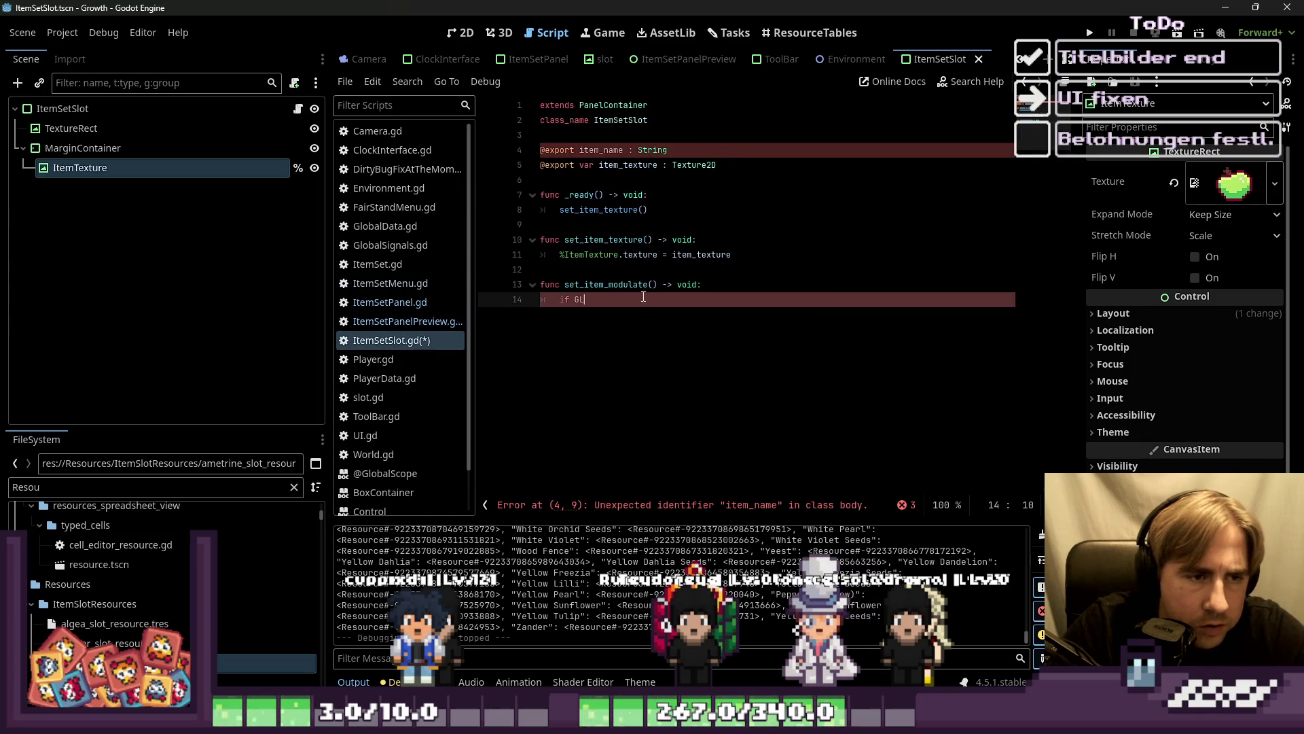
text(if not GlobalData.player_data.collected_items.get(item, false): 			continue)
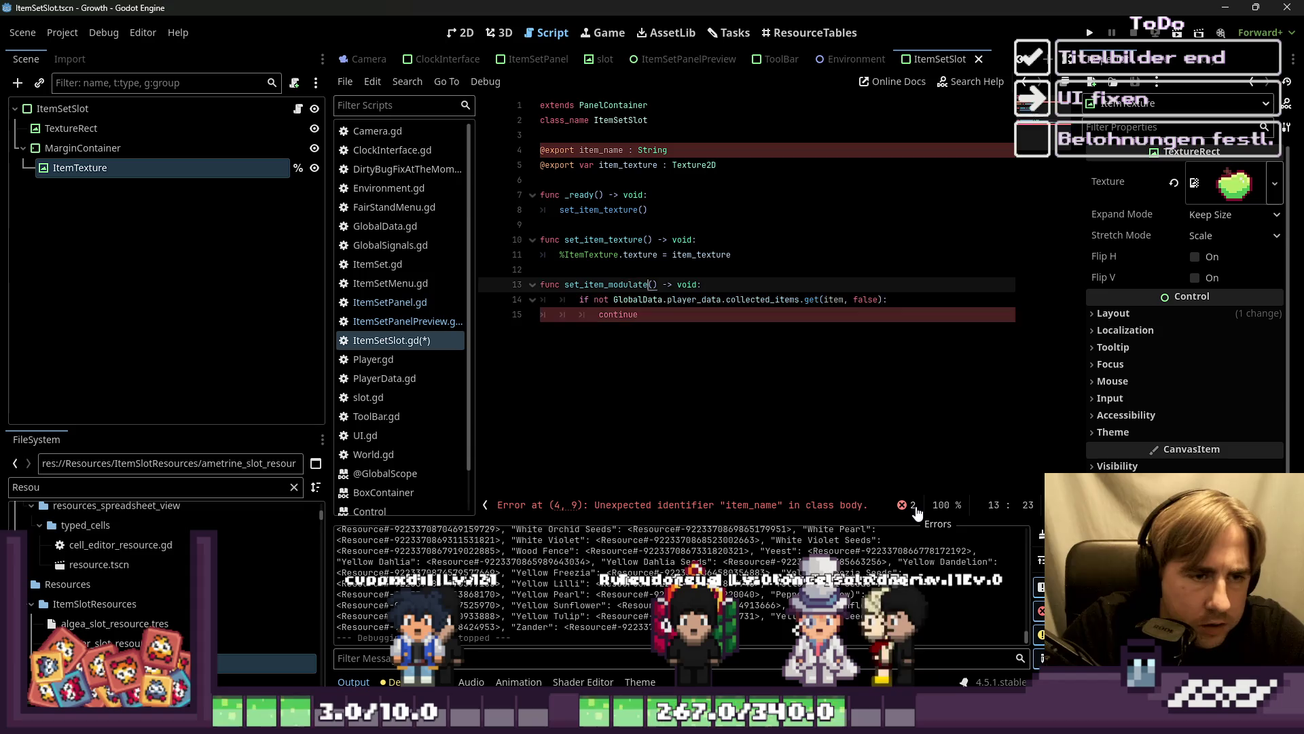
key(shift+Down)
key(shift+End)
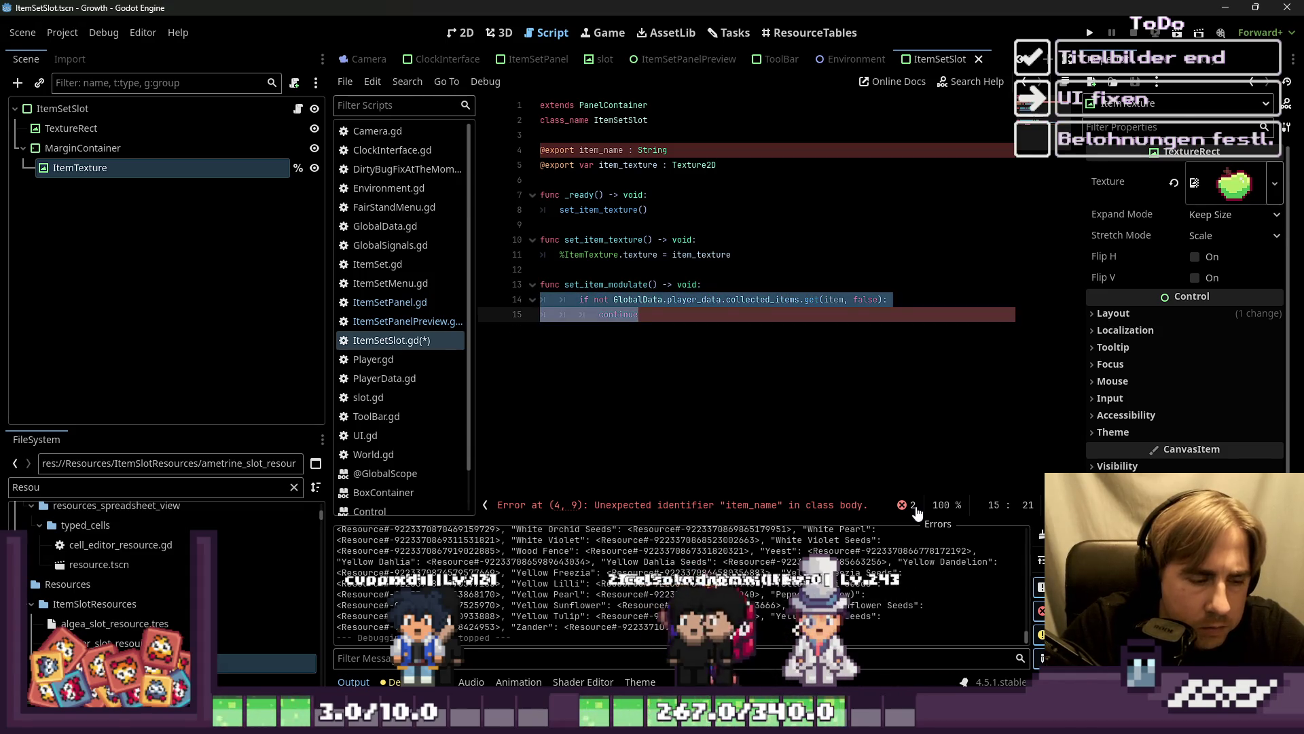
key(shift+Tab)
key(Right)
key(ctrl+shift+Left)
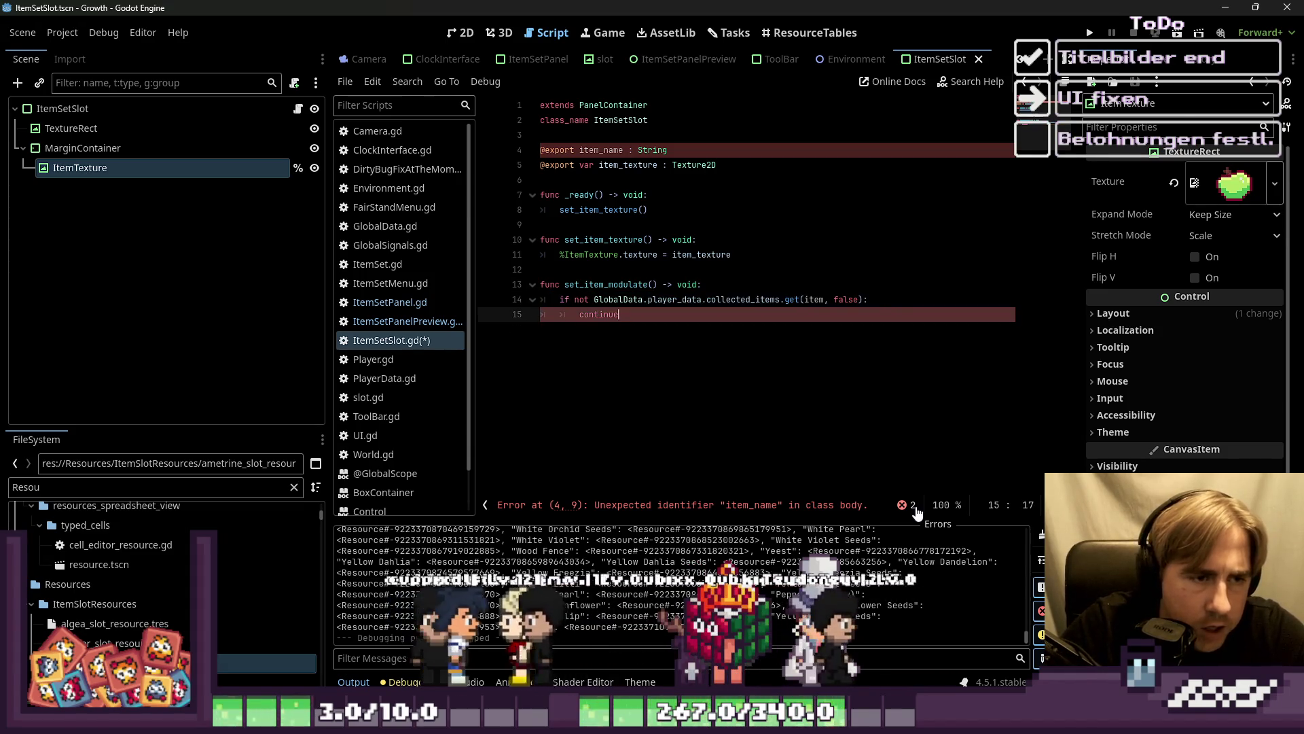
key(BackSpace)
text(no)
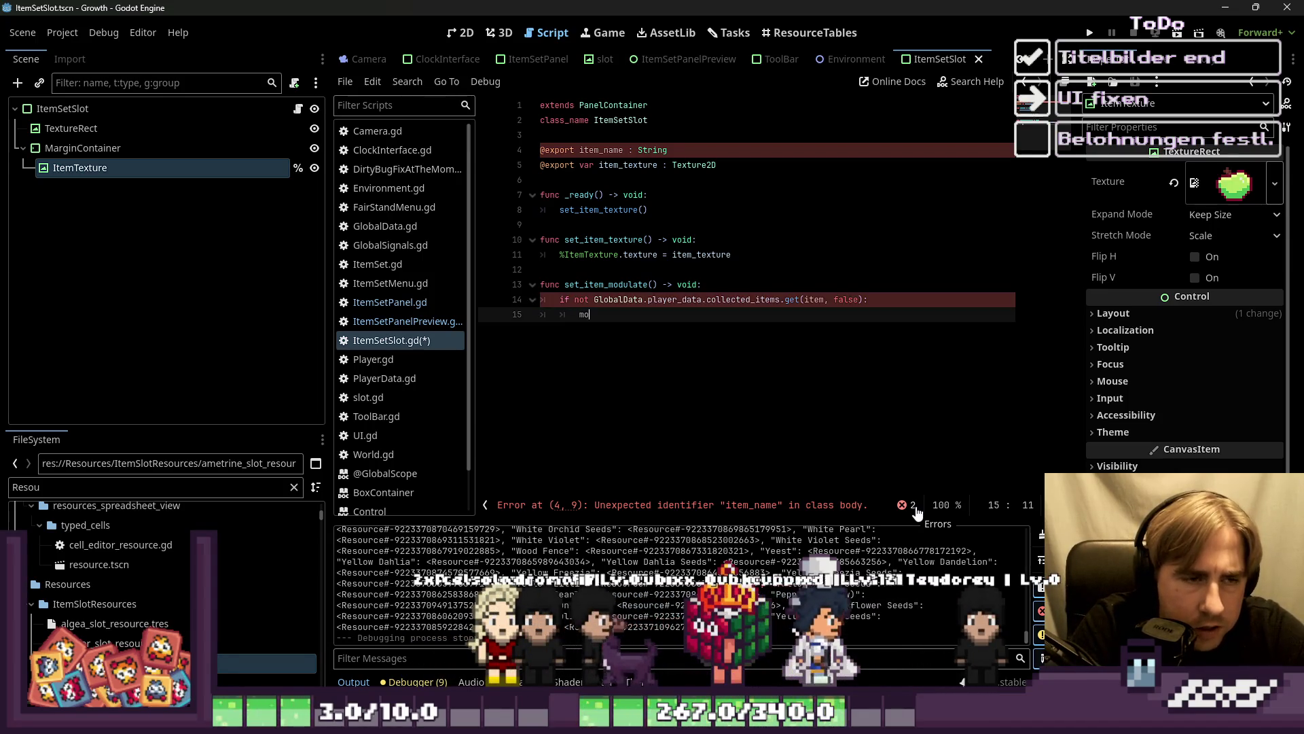
Step: Write set("modulate", Color()) as the body of the uncollected-item check
text(modulate.c)
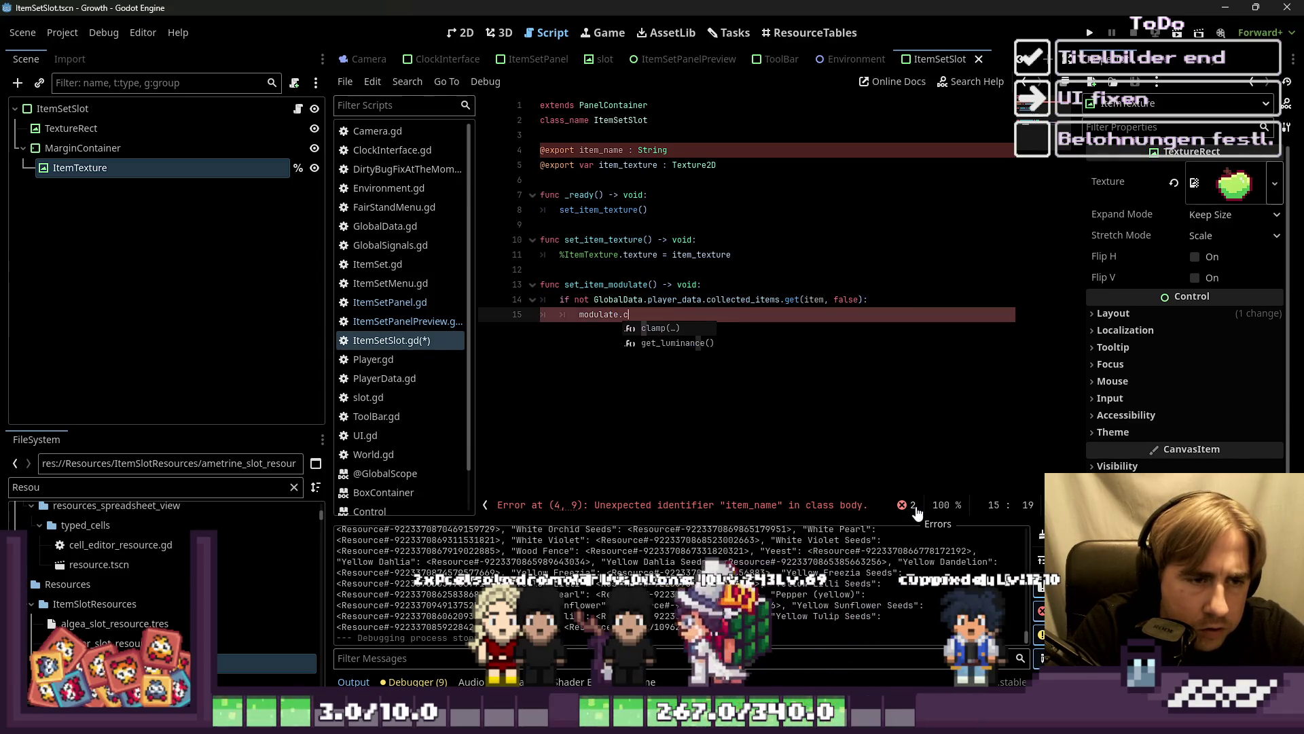
key(BackSpace)
text(set_)
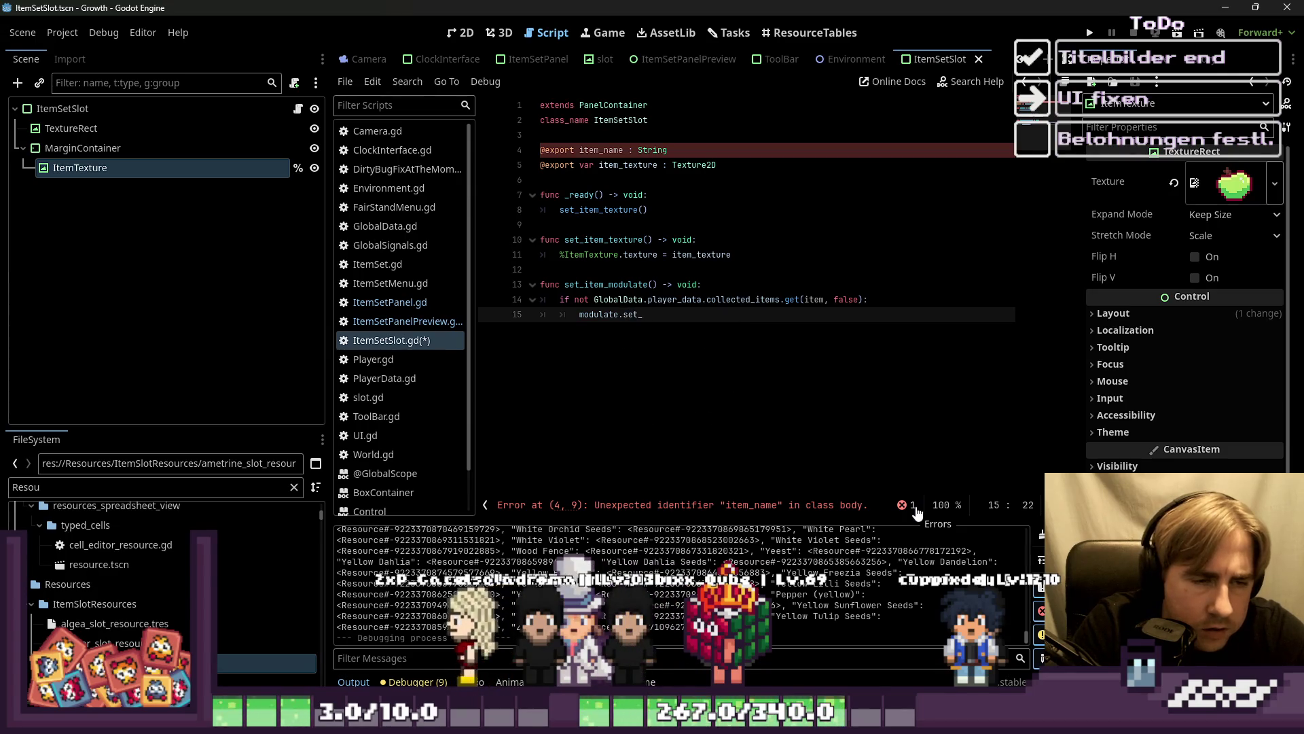
key(BackSpace)
key(BackSpace)
key(BackSpace)
key(BackSpace)
key(BackSpace)
key(BackSpace)
text(set_mou)
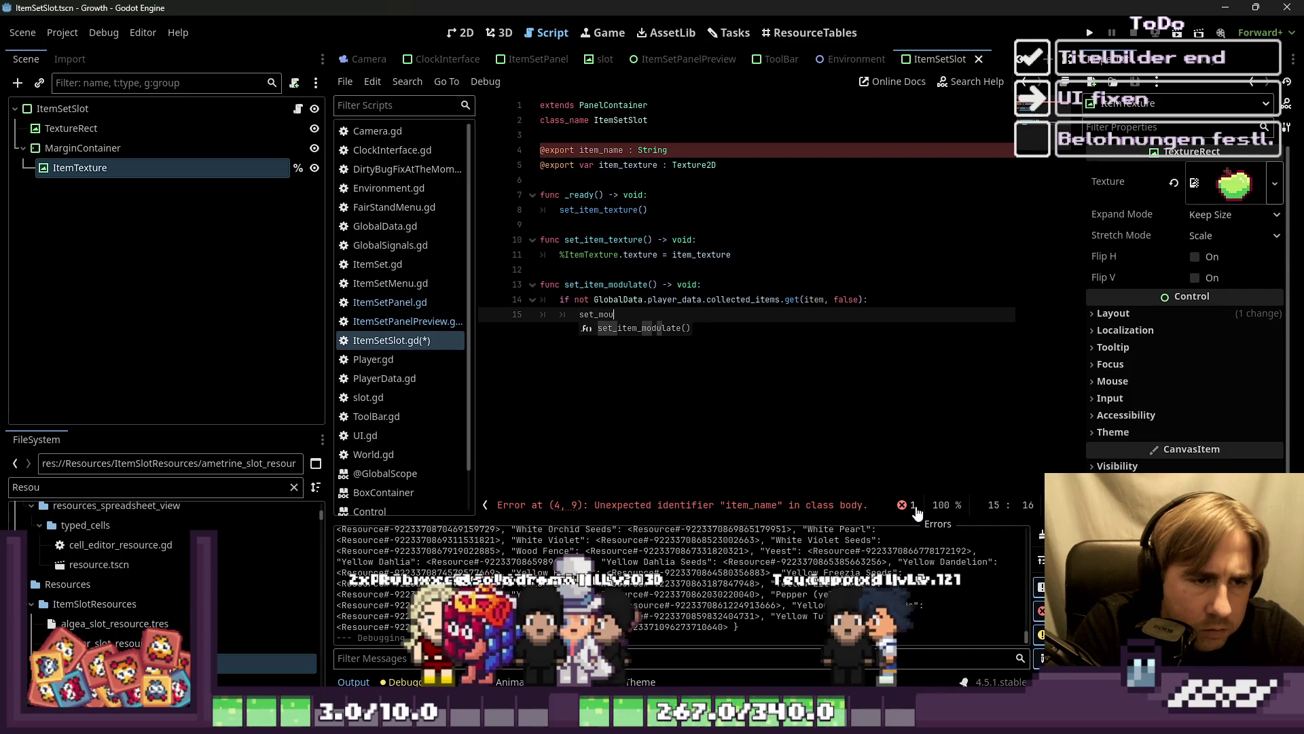
key(BackSpace)
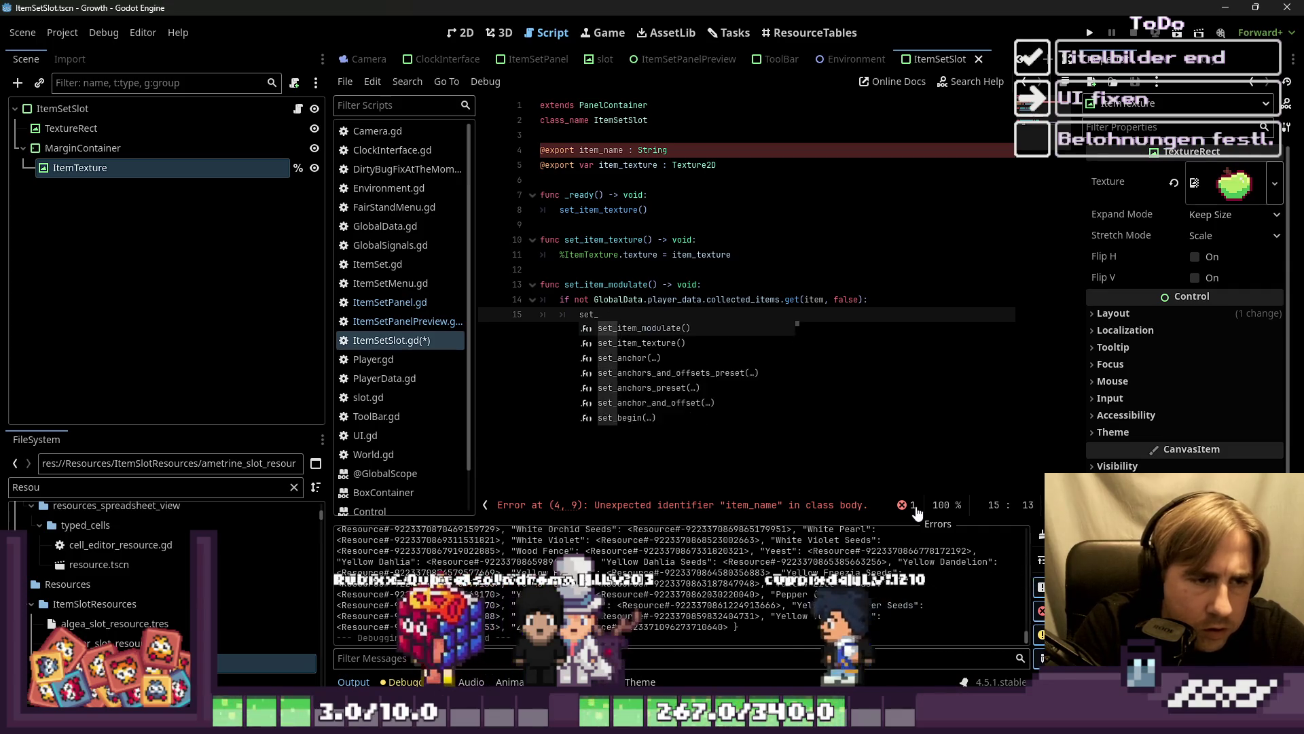
text(("m)
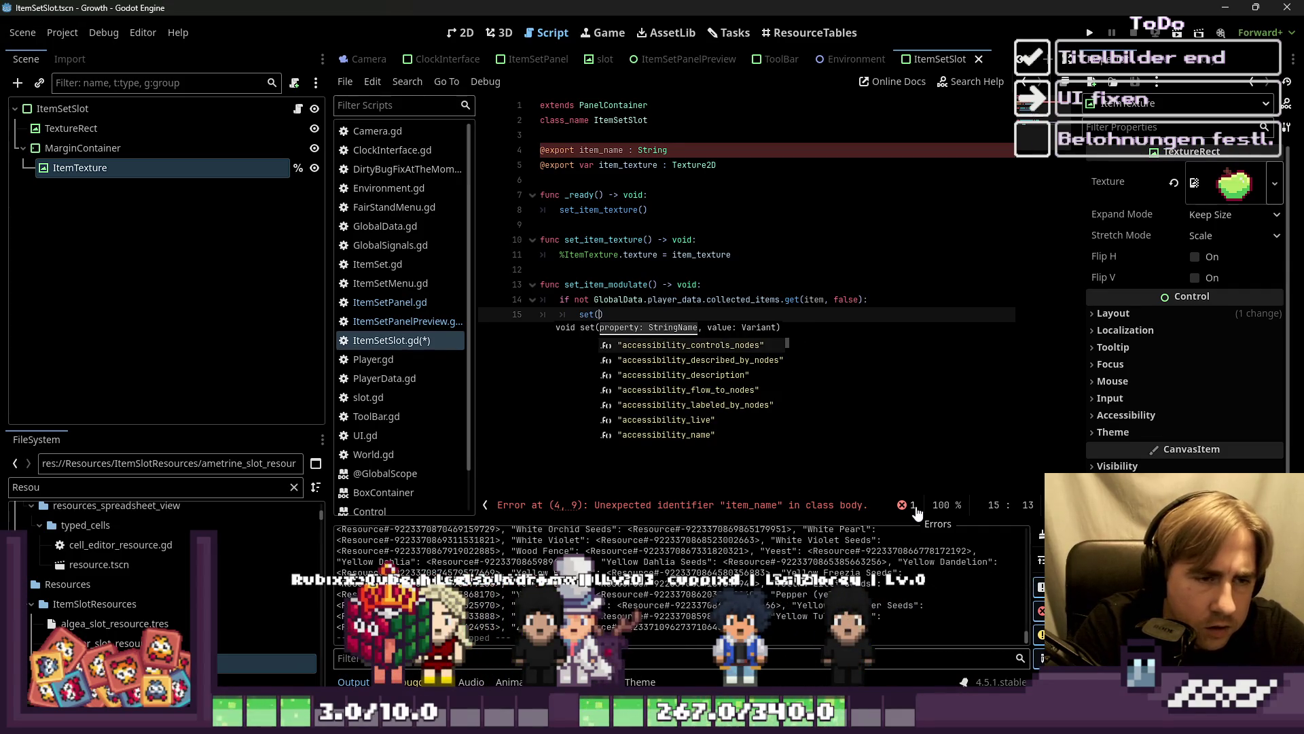
text(od)
key(Return)
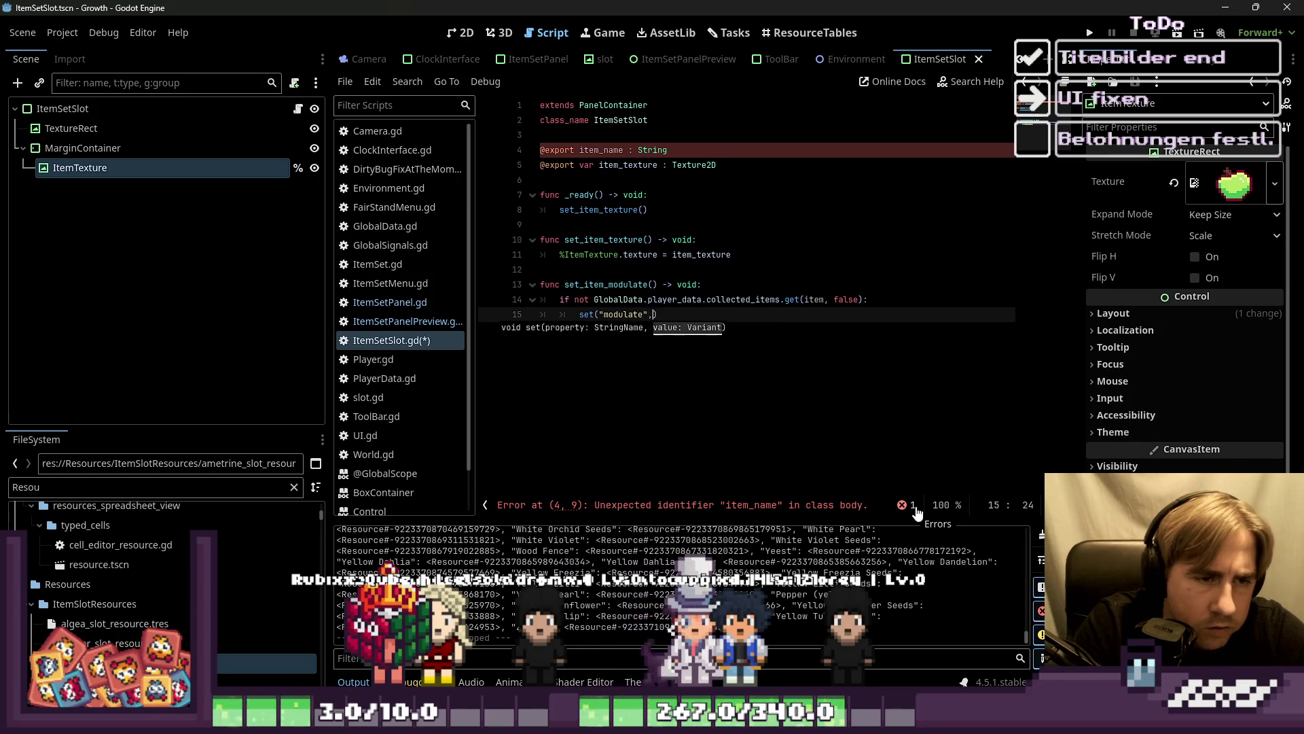
text(()
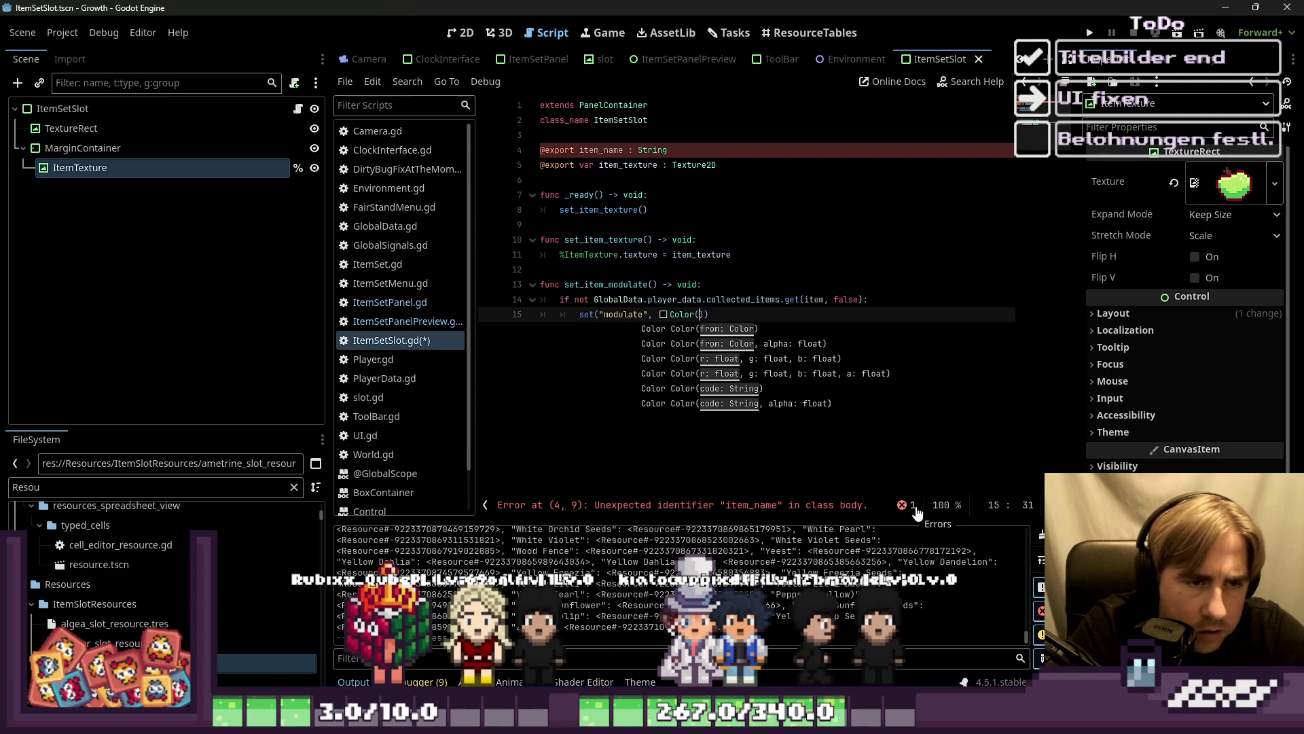
text(000)
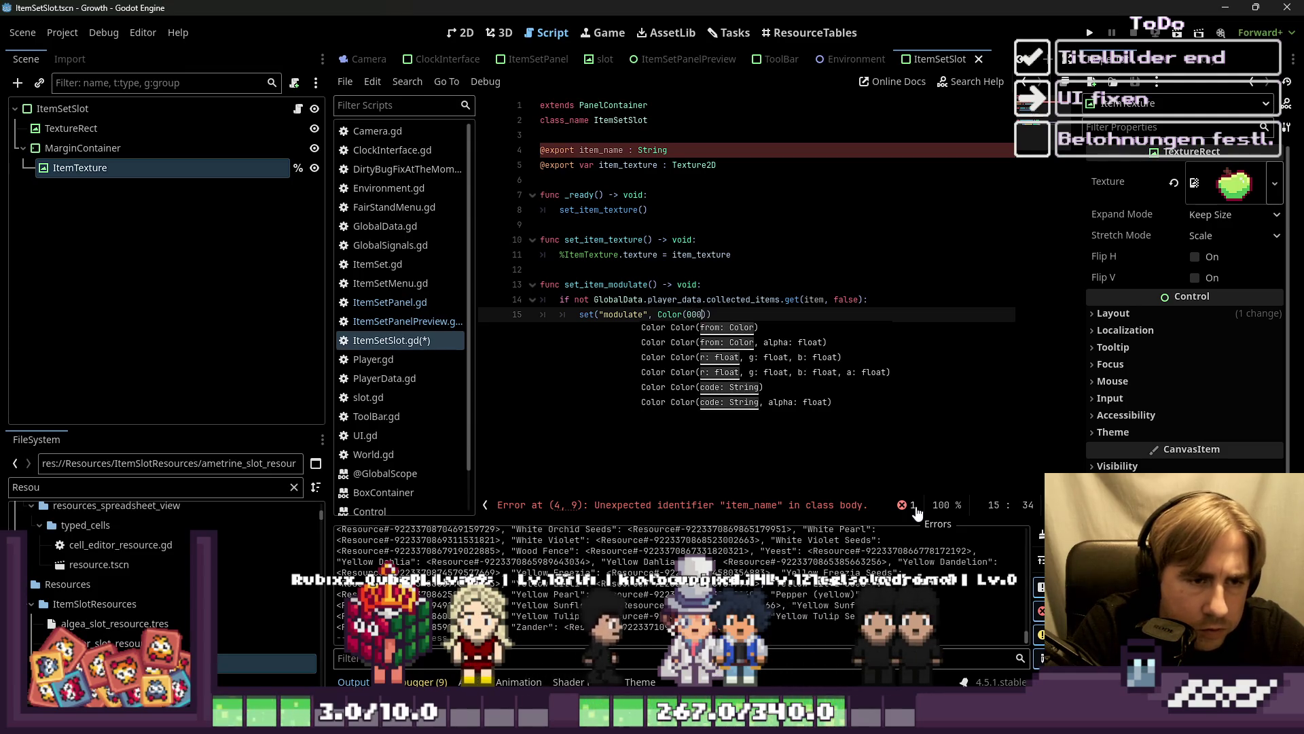
key(BackSpace)
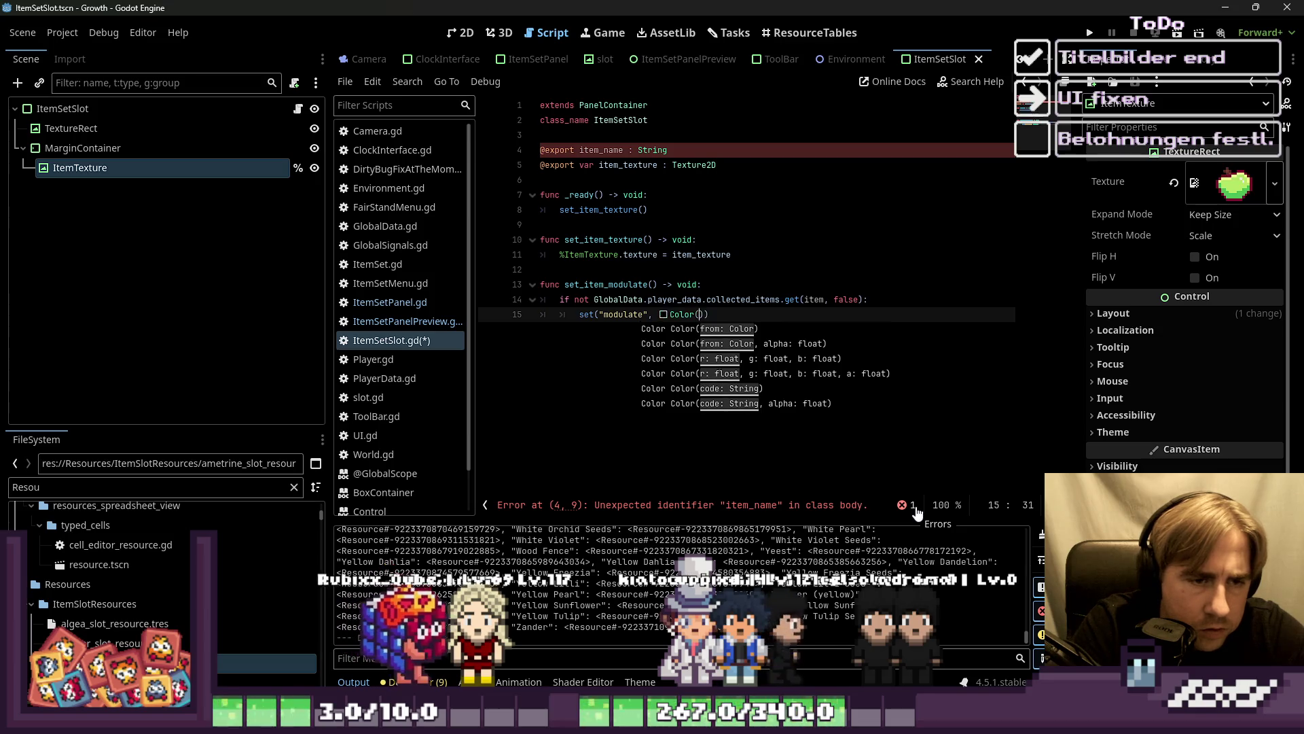
click(663, 314)
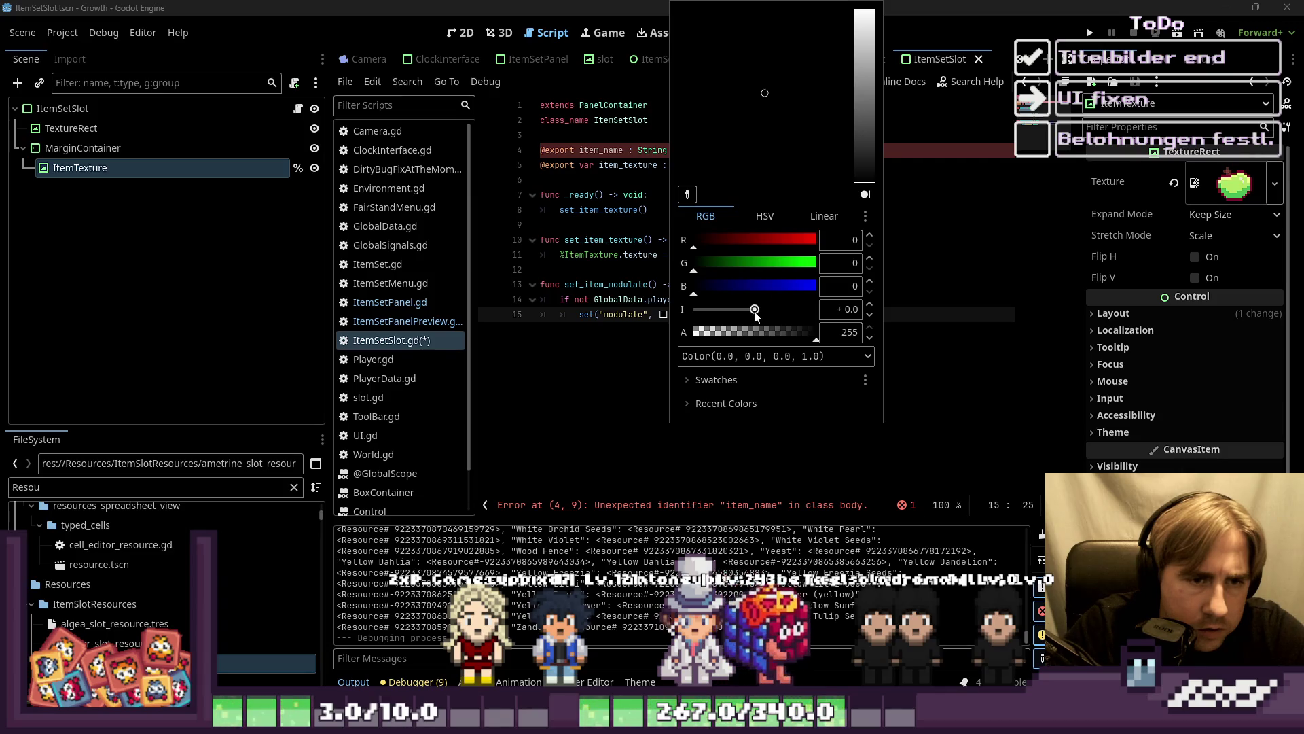
click(862, 369)
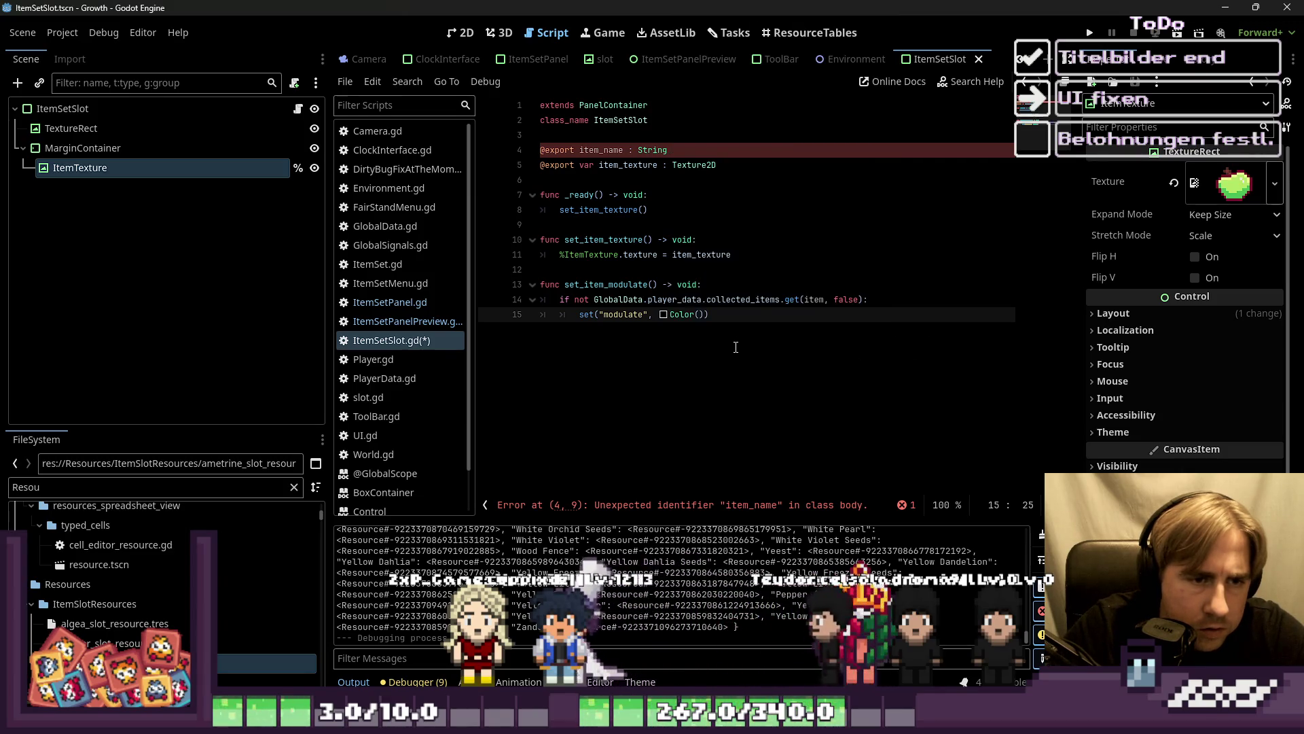
click(743, 401)
key(Return)
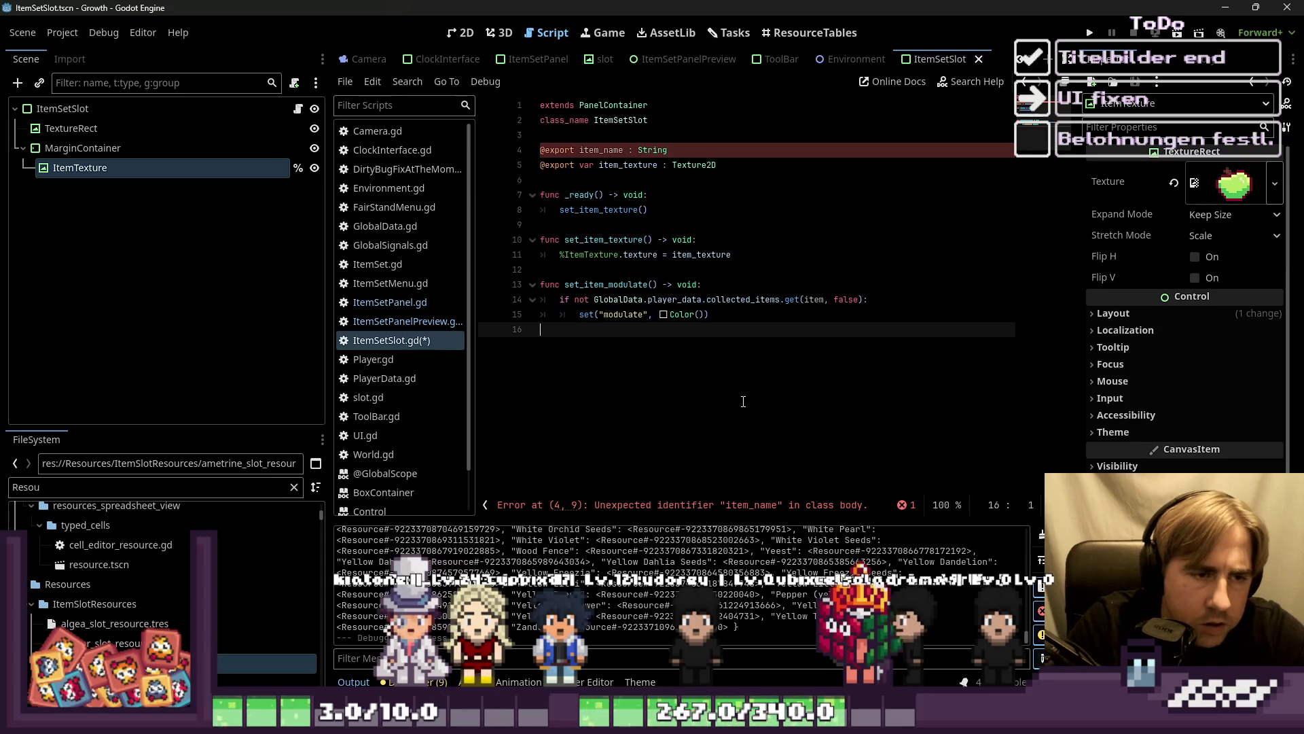
key(BackSpace)
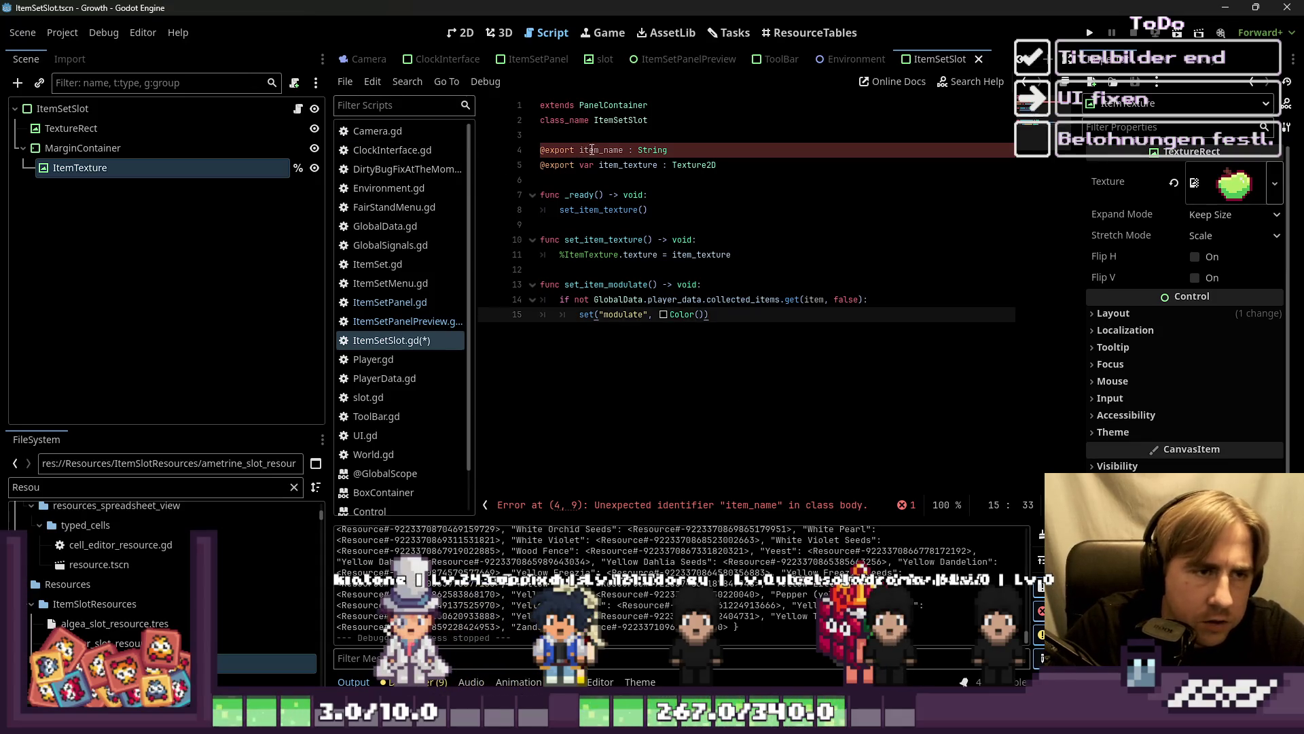
Step: Add var to the item_name export, change item to item_name, and save ItemSetSlot.gd
click(590, 150)
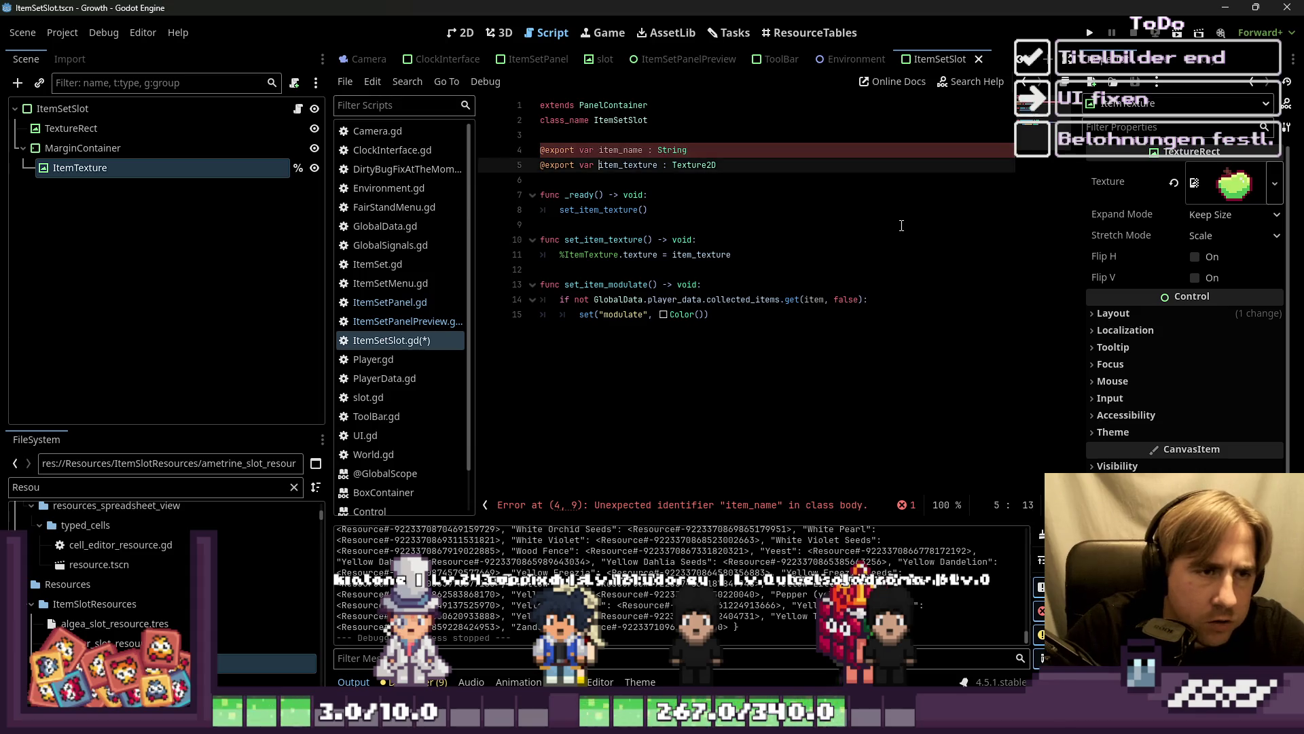
click(636, 150)
click(766, 413)
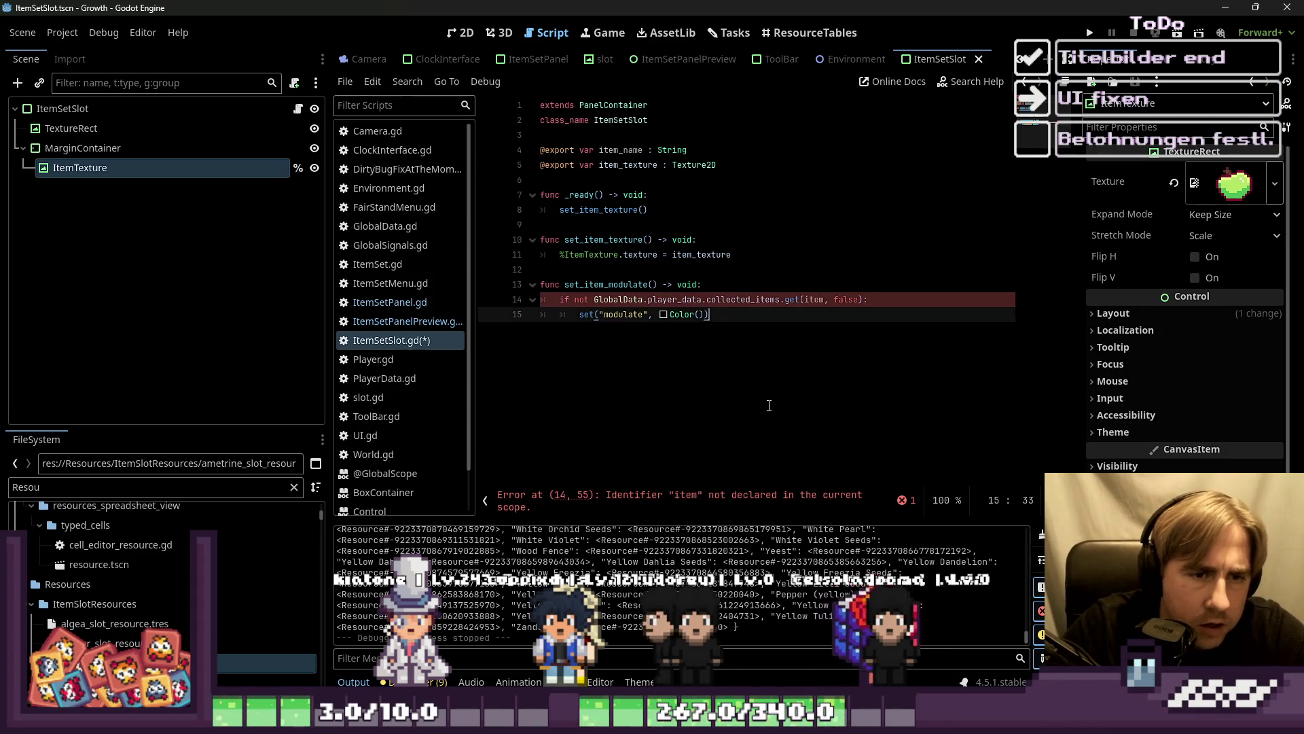
double_click(813, 299)
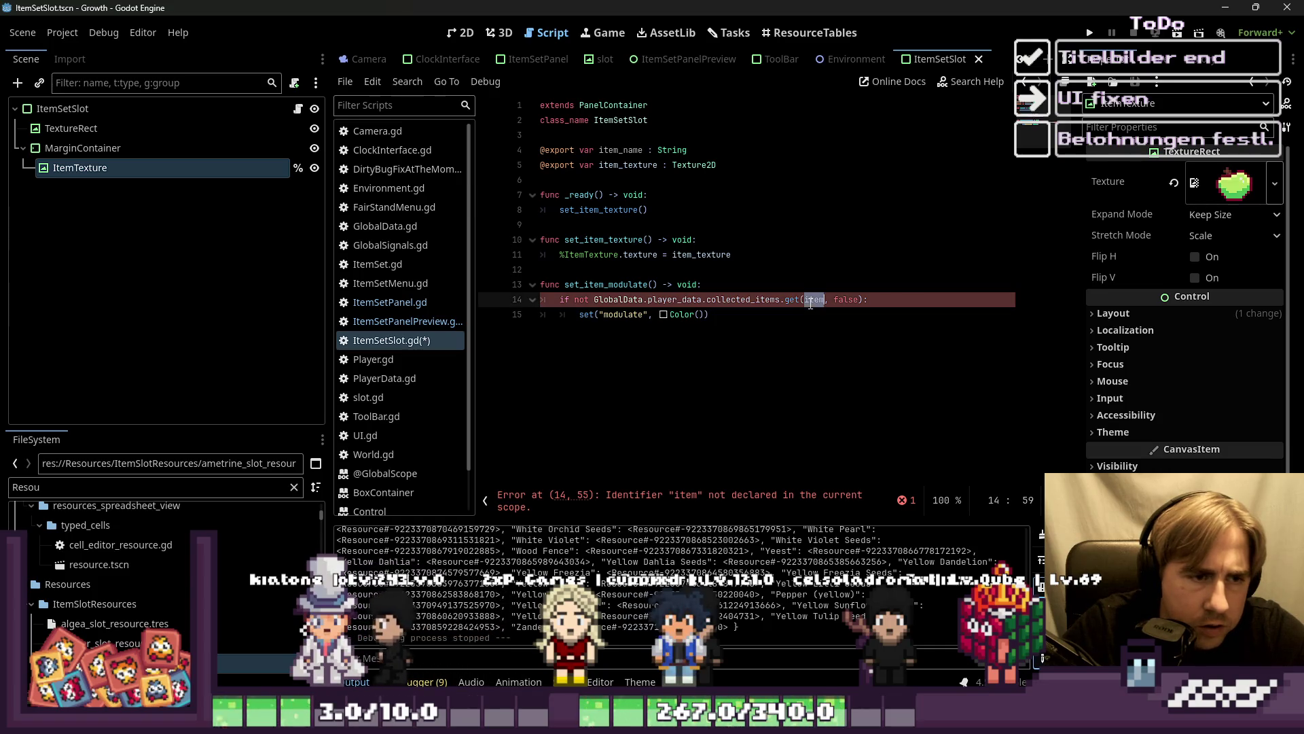
text(_name)
click(911, 340)
key(ctrl+s)
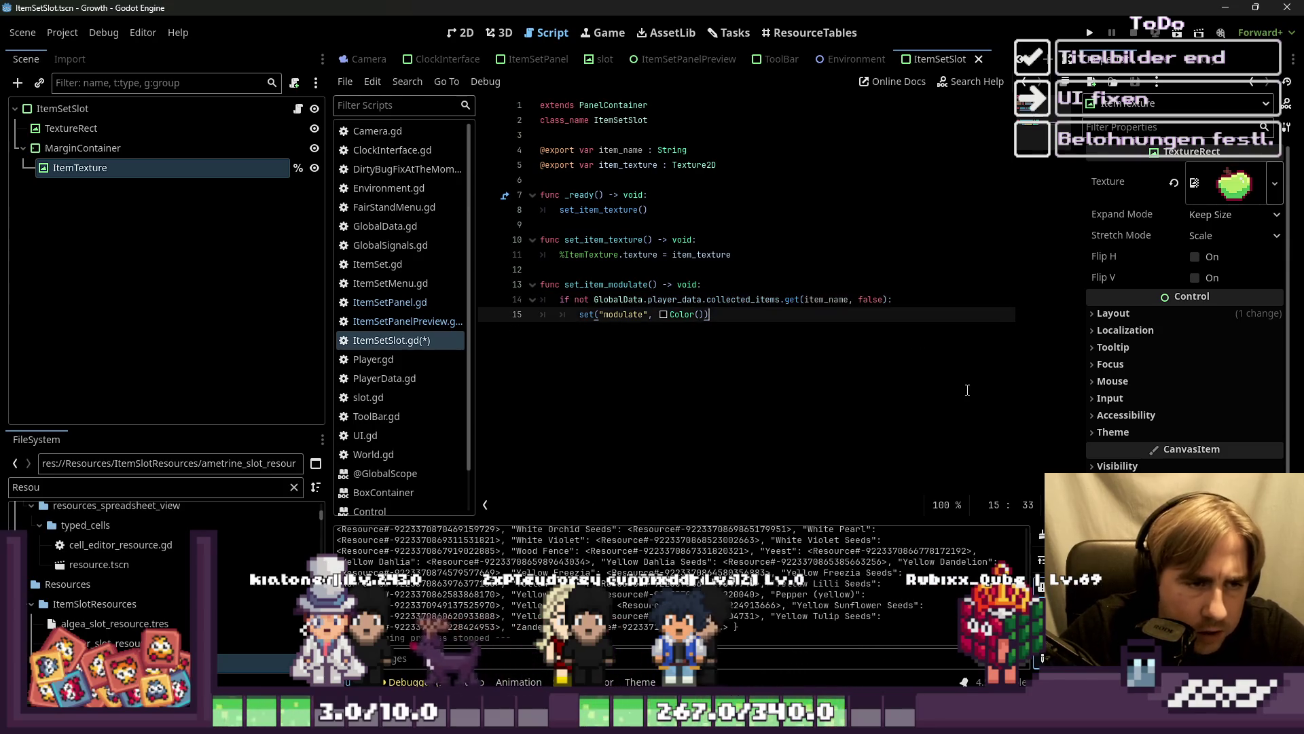
Step: Review the ItemSetPanel and ItemSetMenu scripts, checking the add_child call on line 18
click(412, 304)
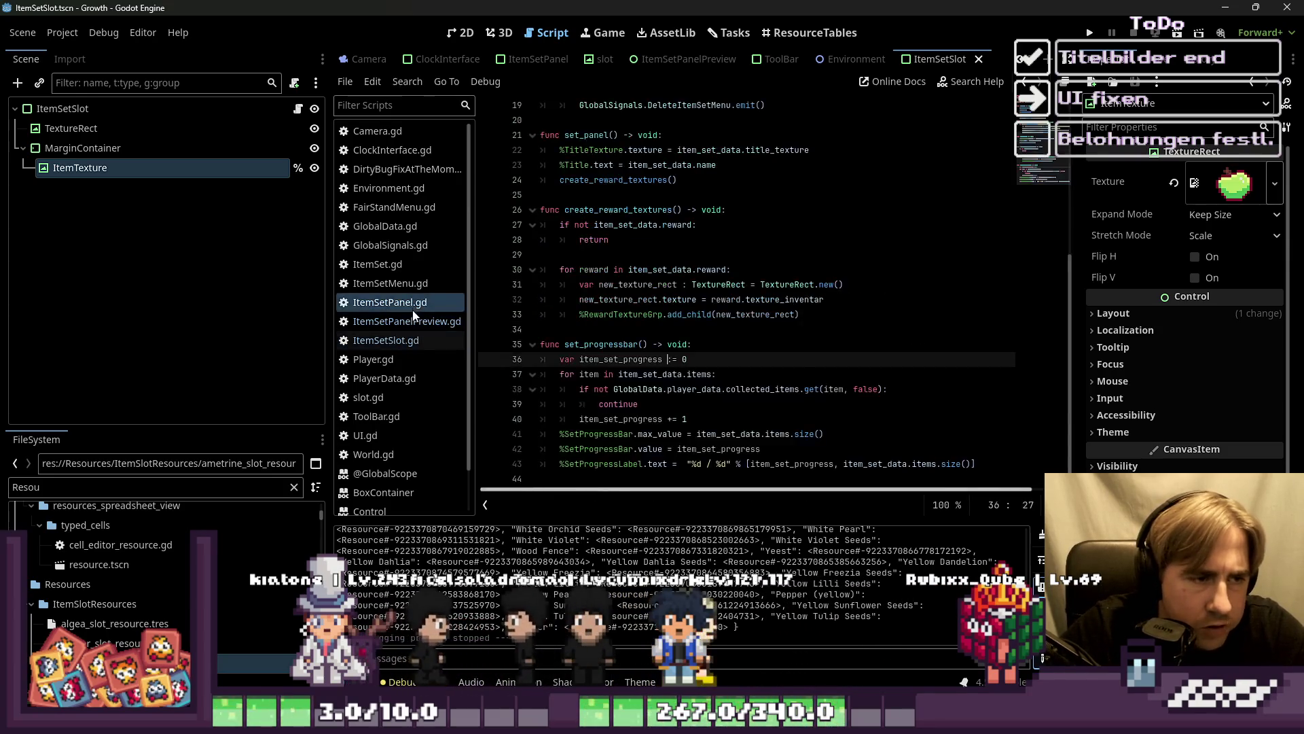
click(410, 288)
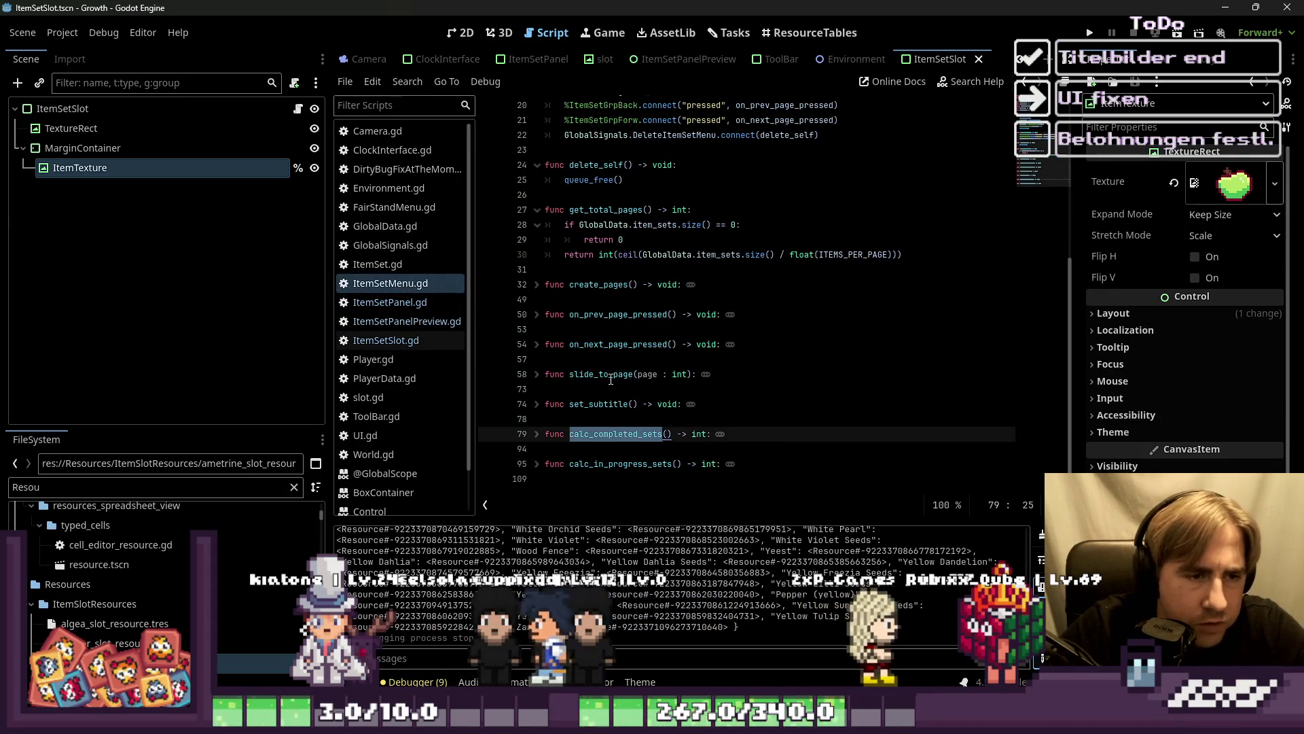
scroll(607, 385, up, 2)
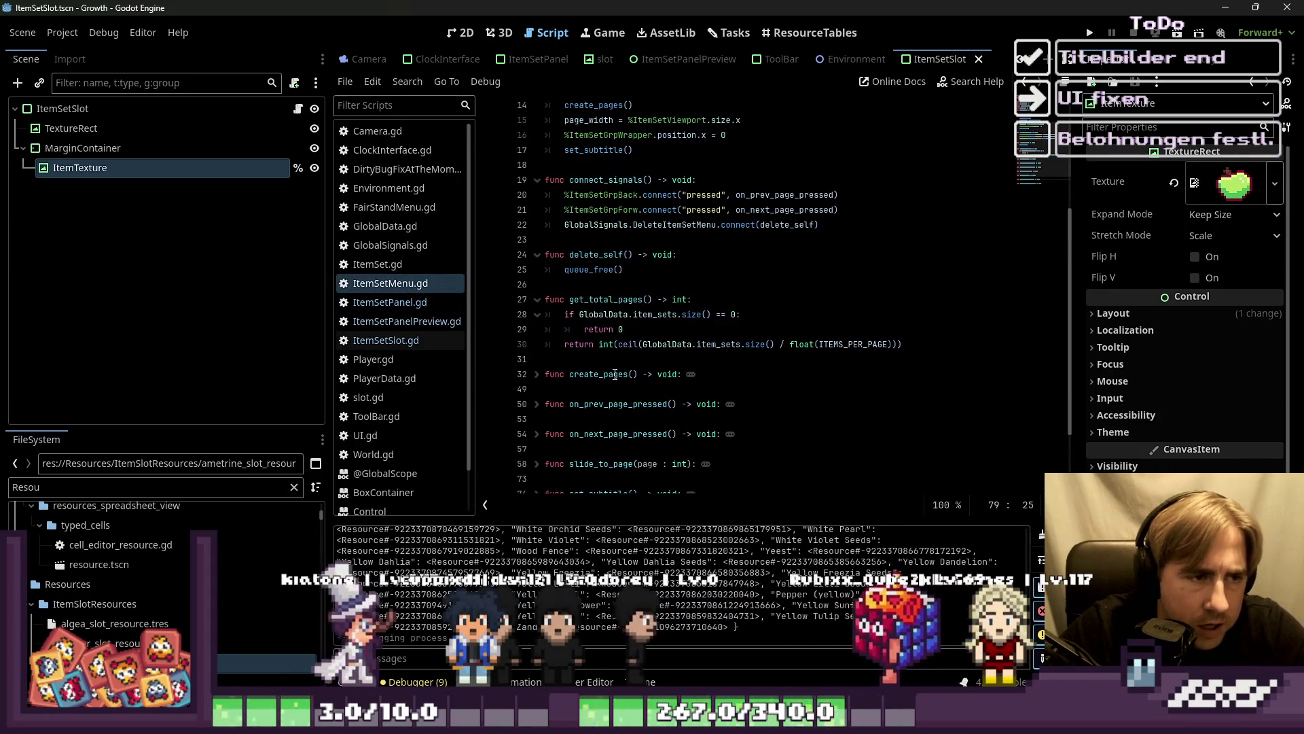
click(402, 304)
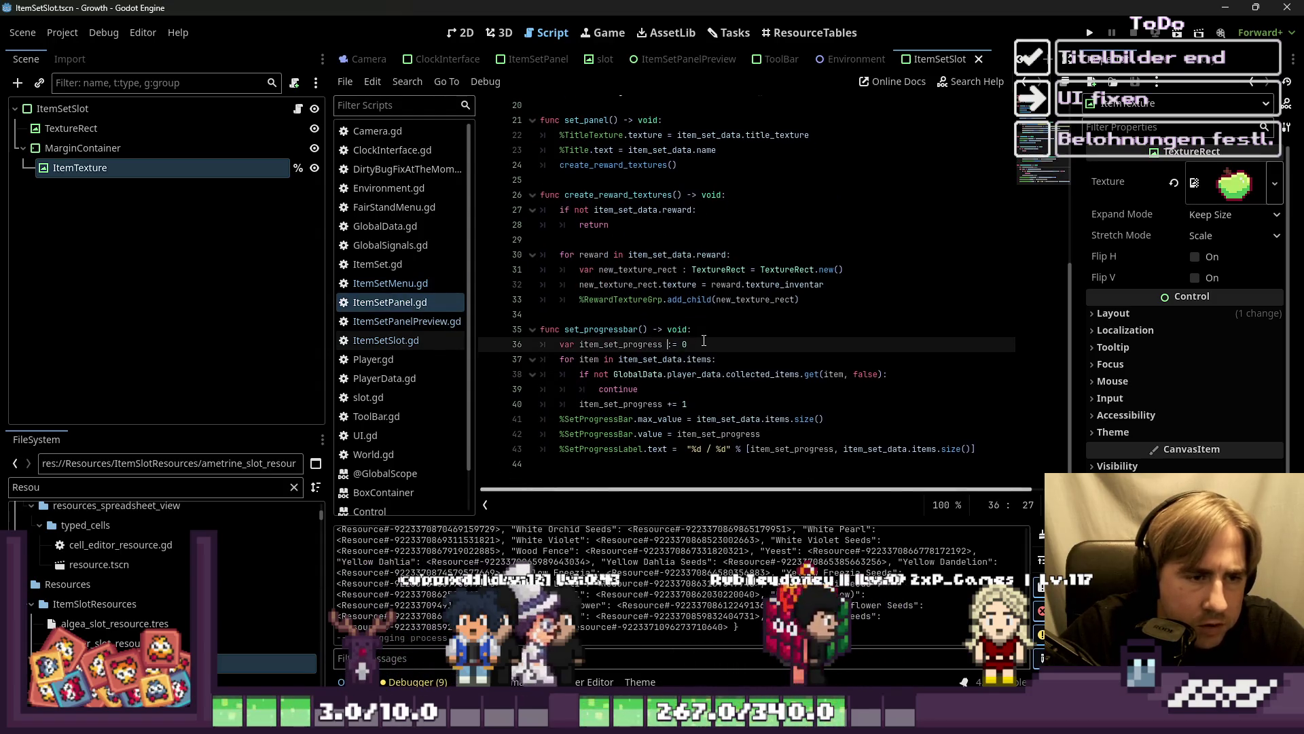
scroll(744, 381, up, 5)
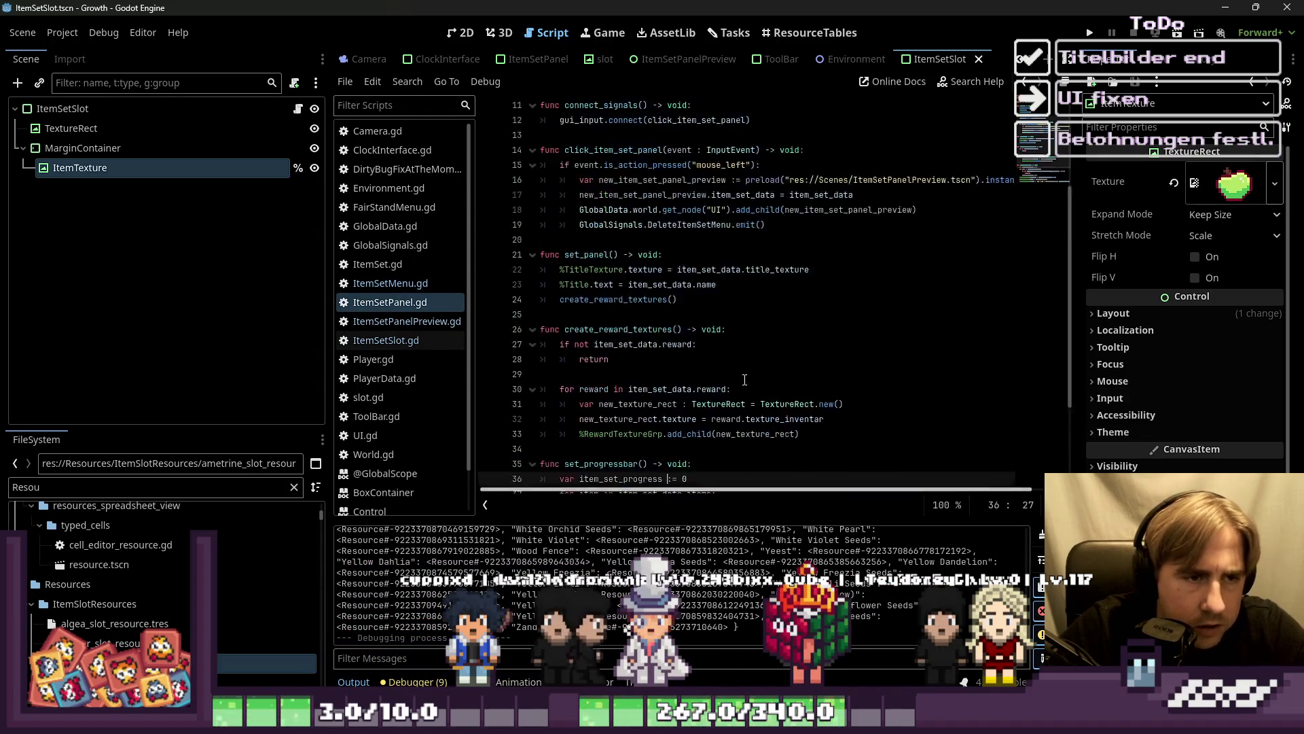
click(774, 307)
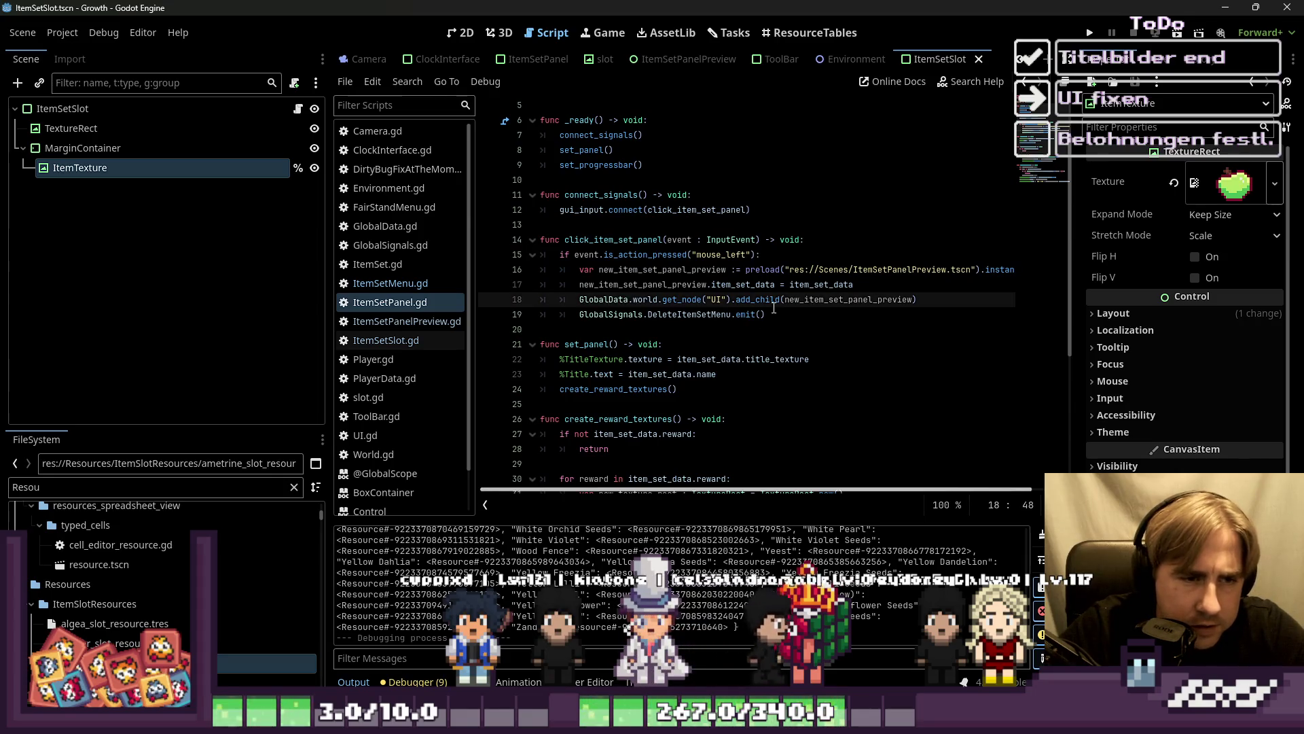
scroll(774, 307, down, 5)
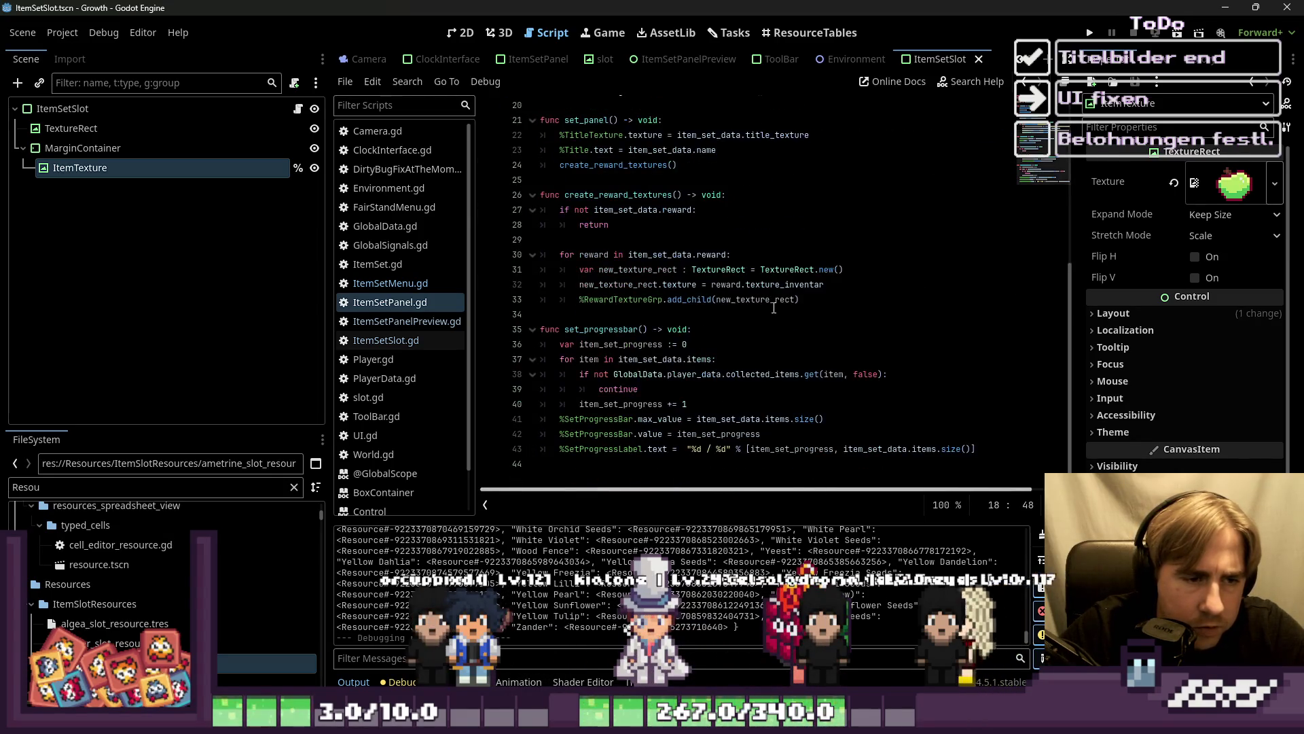
scroll(774, 307, up, 7)
Step: Inspect the slot-adding code in ItemSetPanelPreview.gd, then return to ItemSetSlot.gd
click(427, 325)
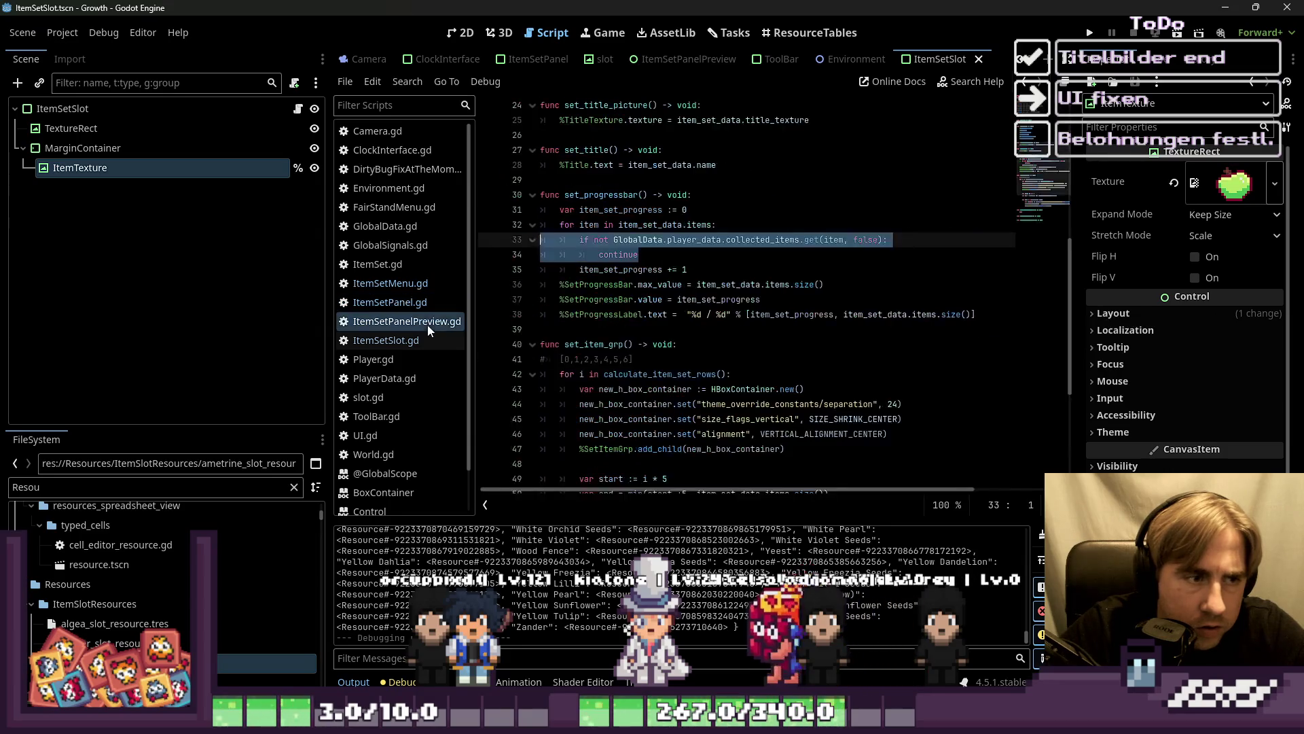
scroll(749, 362, down, 1)
scroll(750, 362, down, 1)
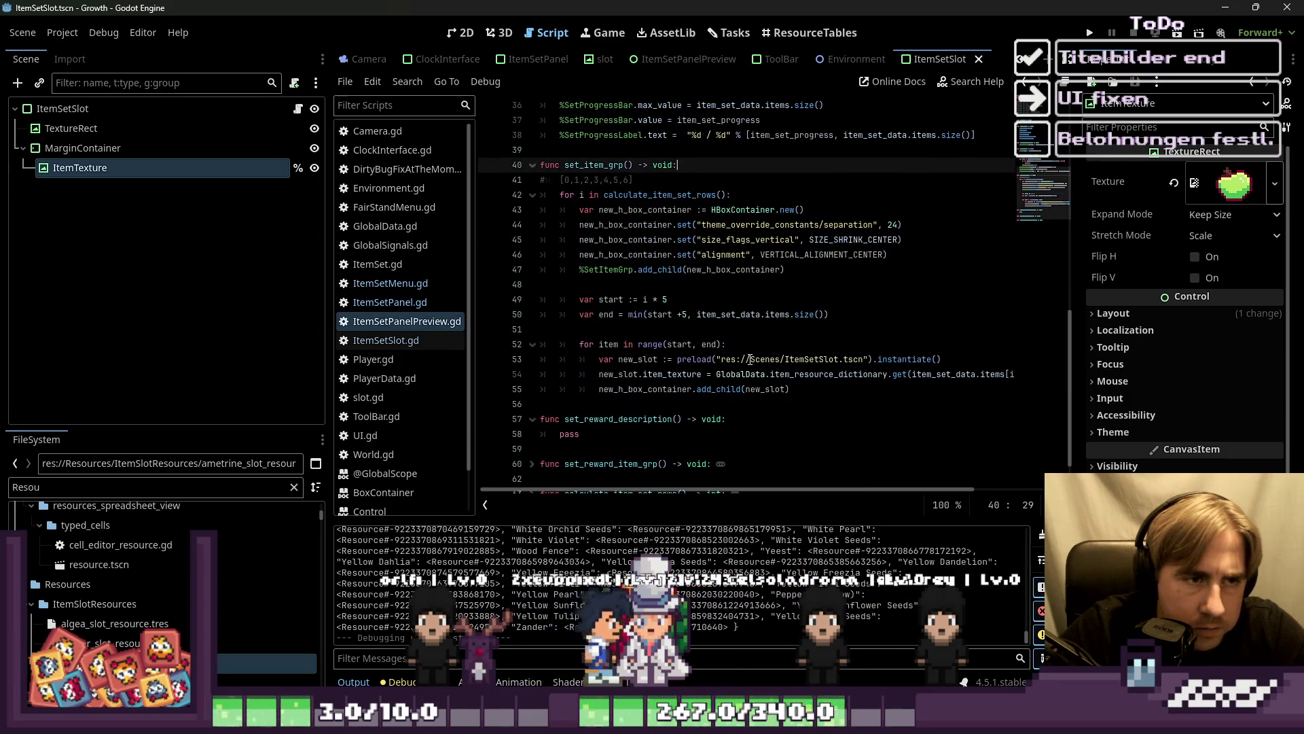
mouse_move(749, 360)
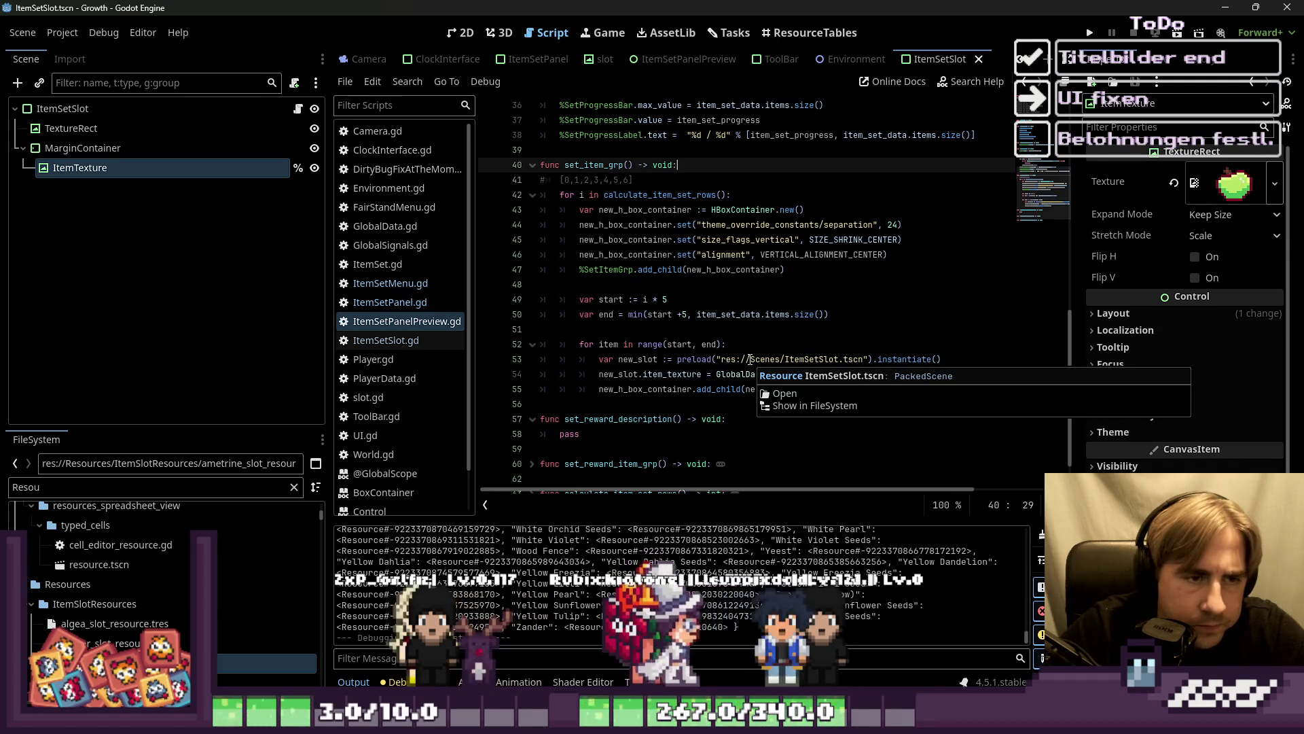
click(750, 360)
click(686, 389)
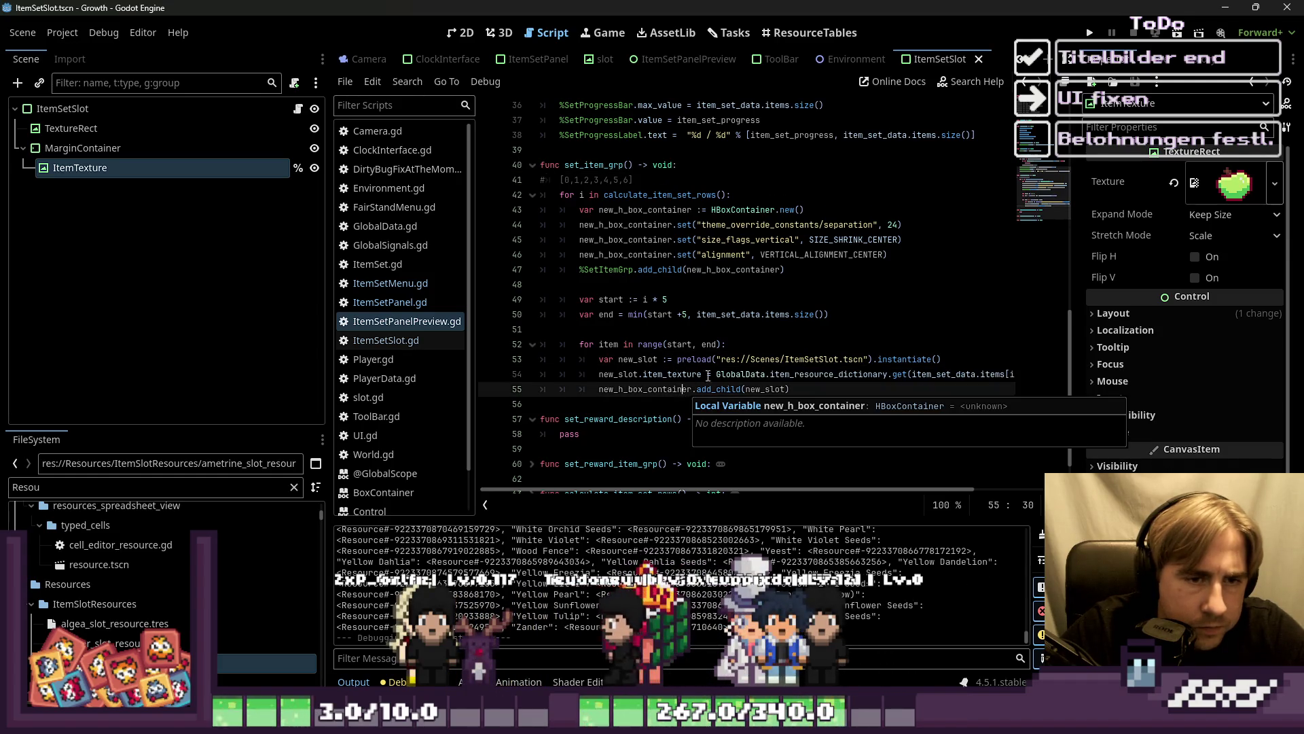
click(680, 327)
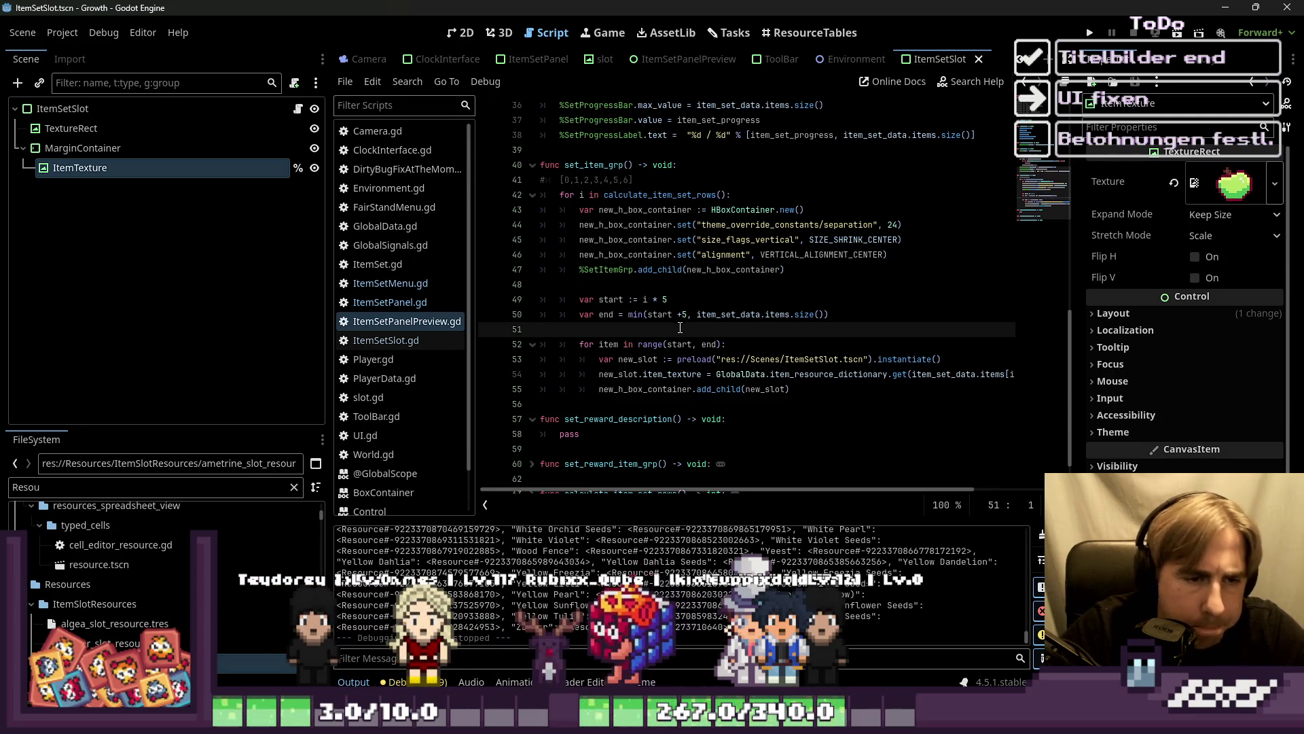
scroll(651, 337, down, 1)
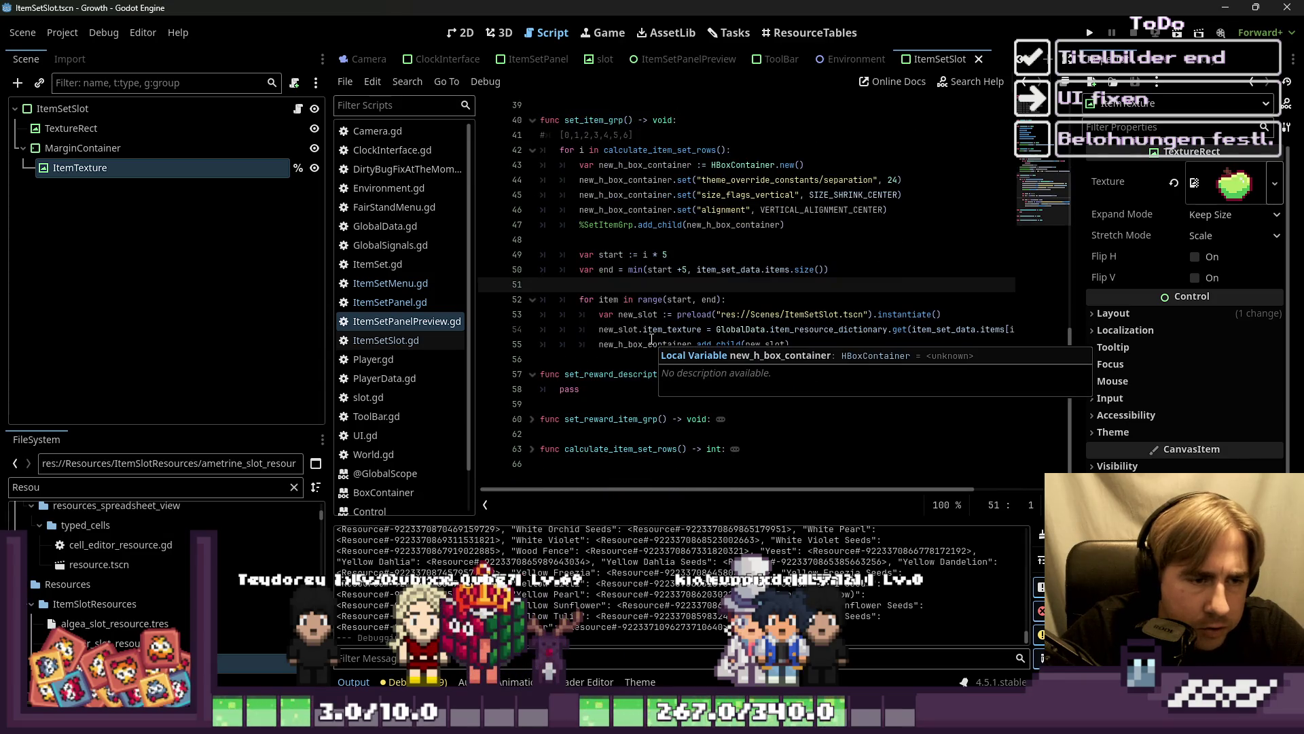
click(410, 341)
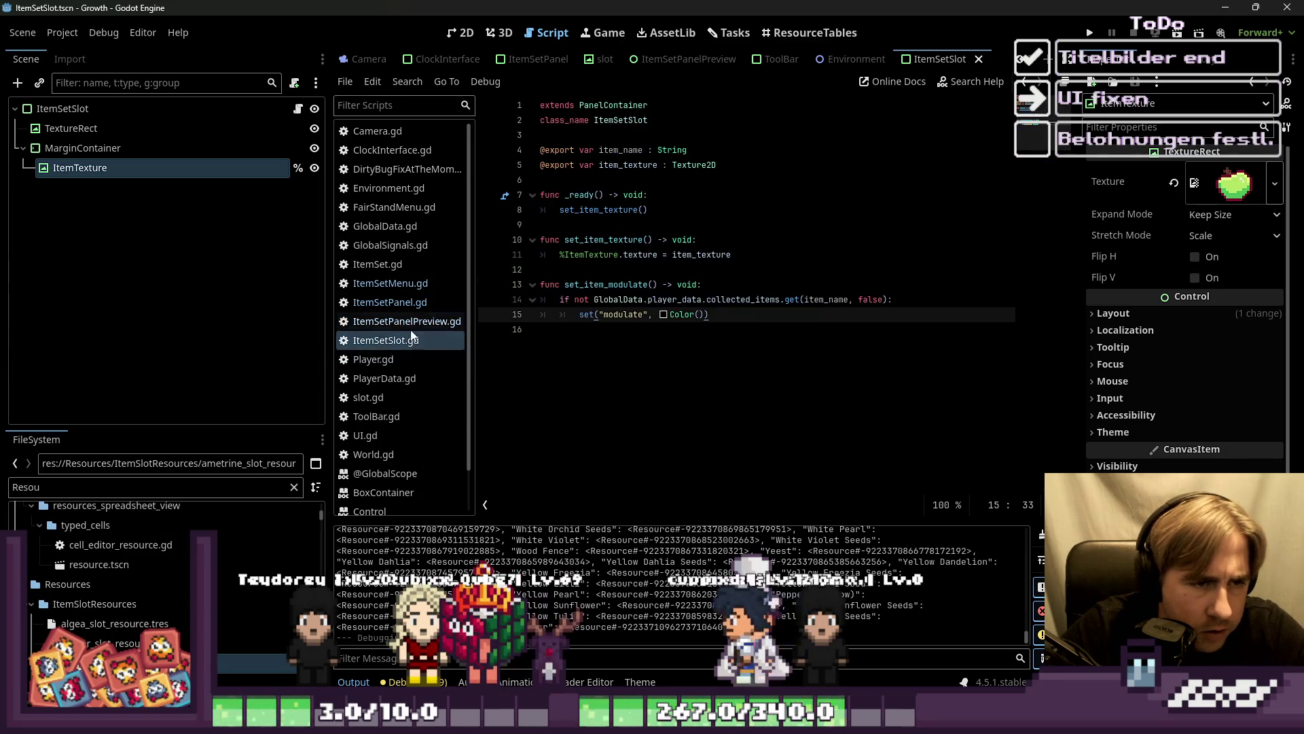
Step: Flip through the ItemSetPanelPreview, ItemSetPanel and ItemSetMenu scripts, scrolling through ItemSetMenu's code
click(410, 321)
click(413, 300)
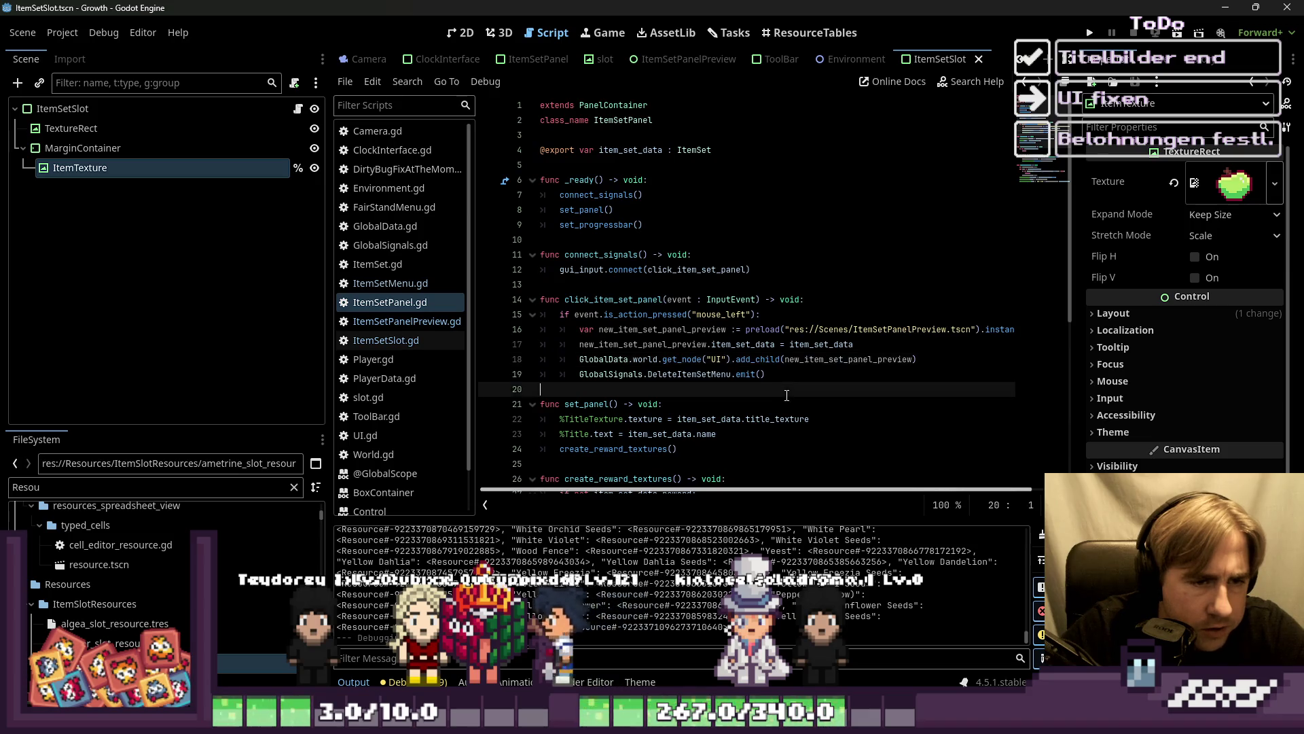
click(372, 283)
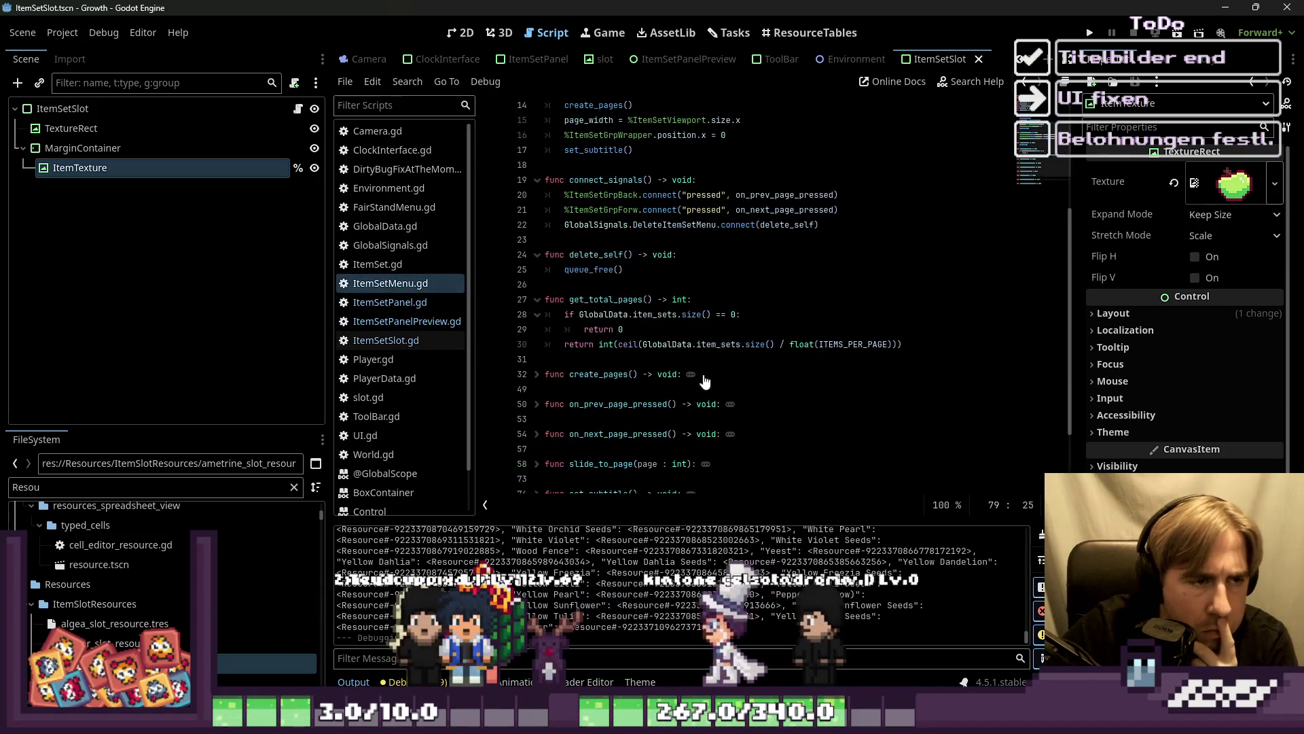
key(Down)
key(Down)
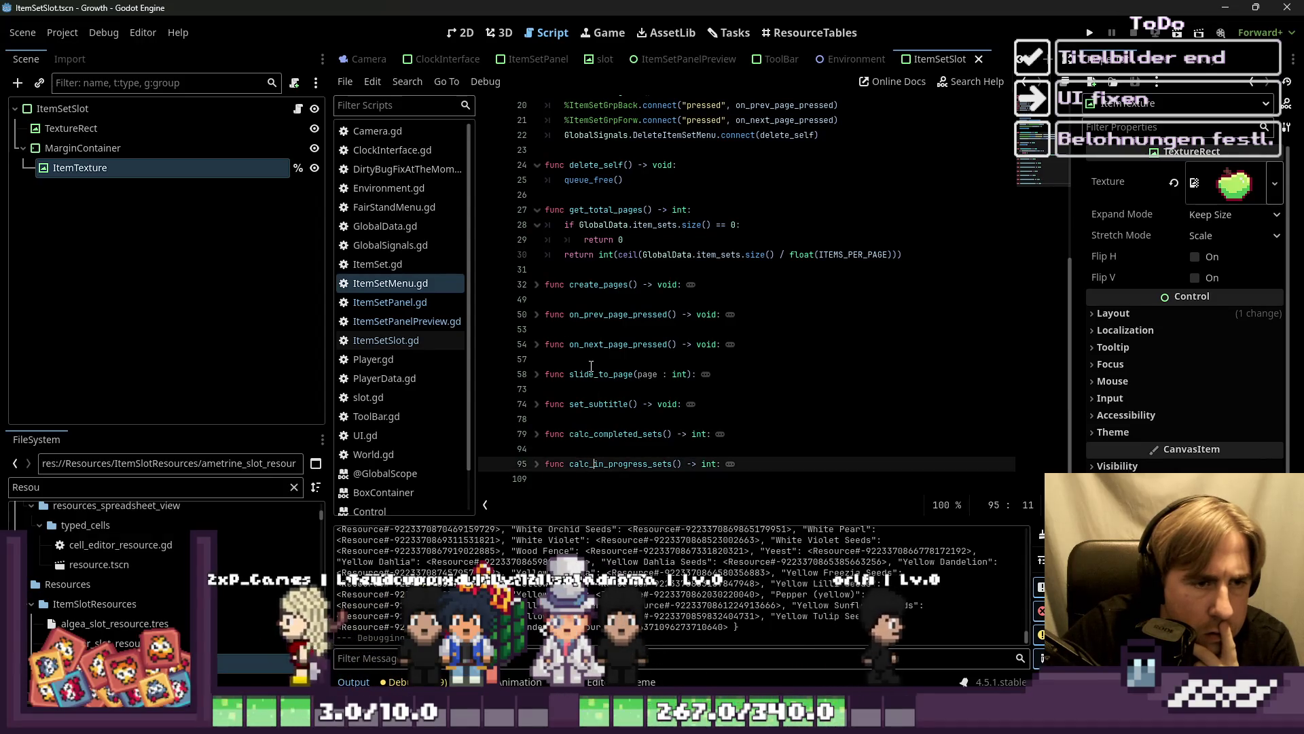
scroll(590, 366, up, 3)
scroll(590, 366, up, 2)
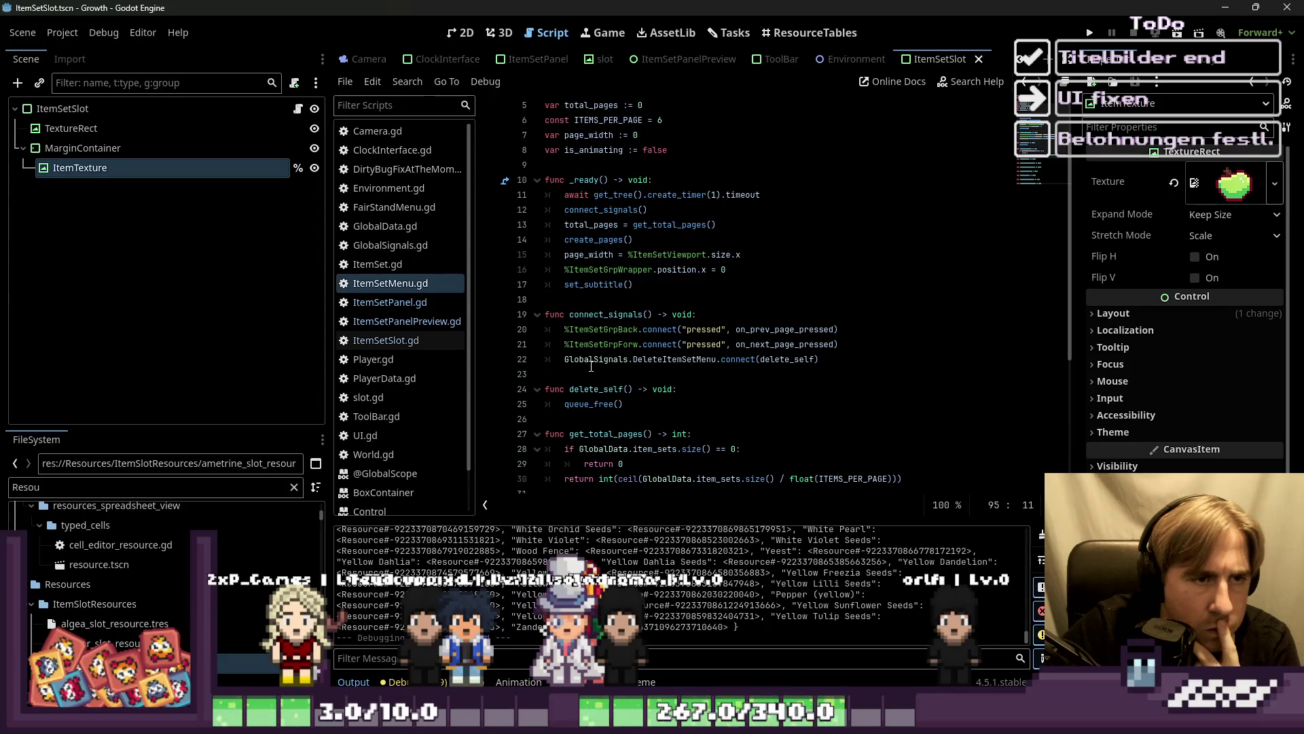
scroll(591, 366, up, 2)
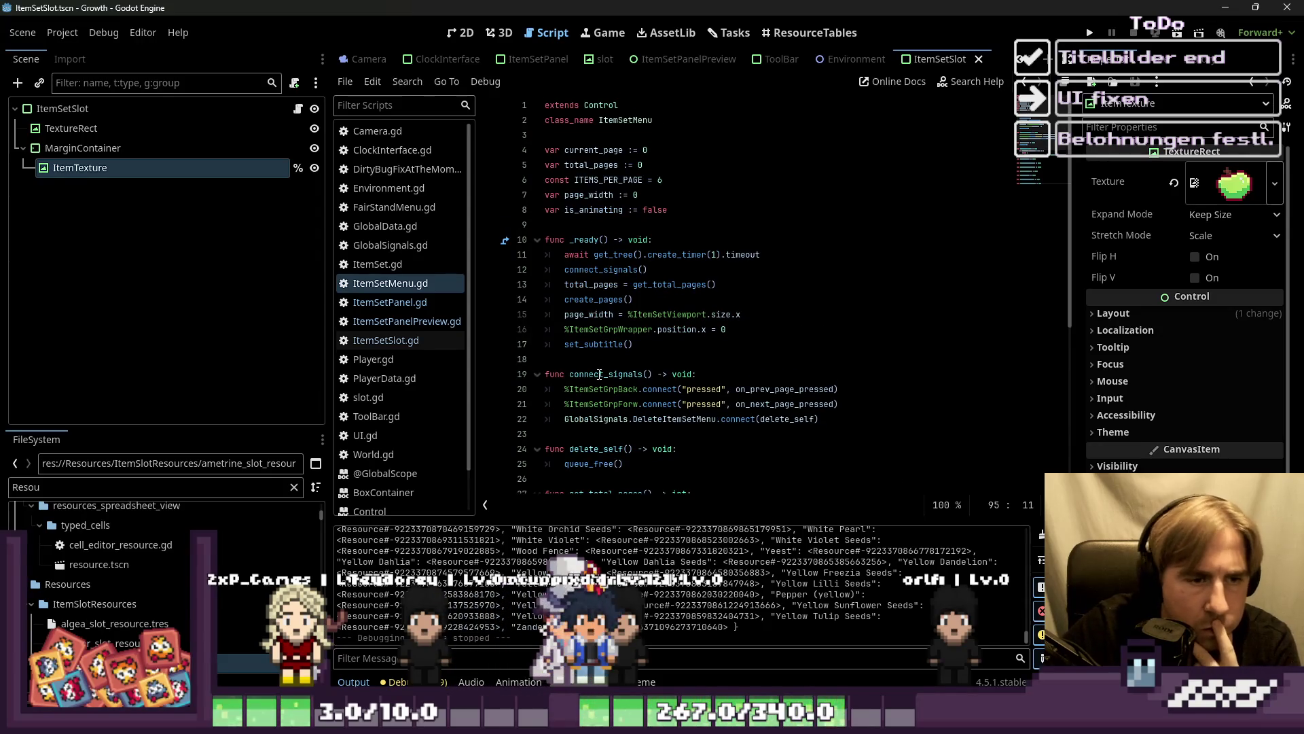
Step: Review set_progressbar and create_reward_textures in ItemSetPanel.gd, then show ItemSetPanelPreview.gd's set_item_grp loop
click(414, 303)
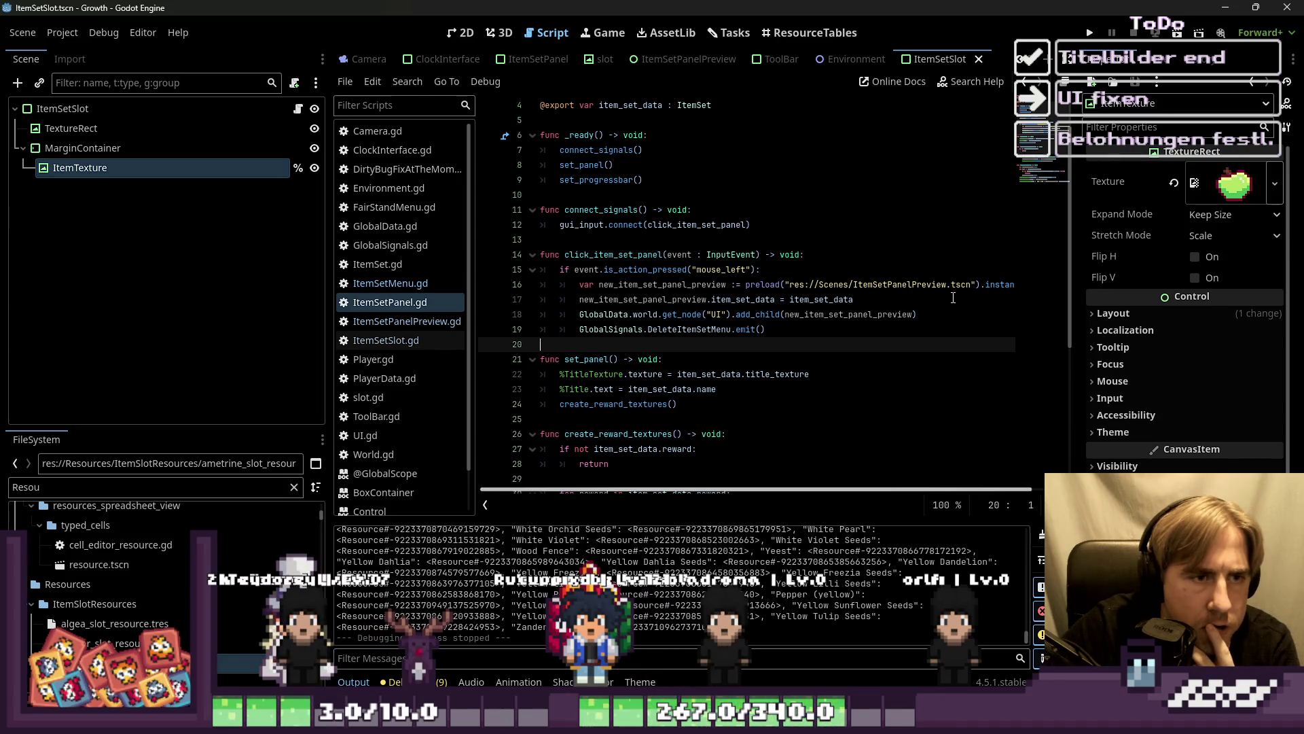
scroll(953, 297, up, 1)
scroll(953, 297, down, 6)
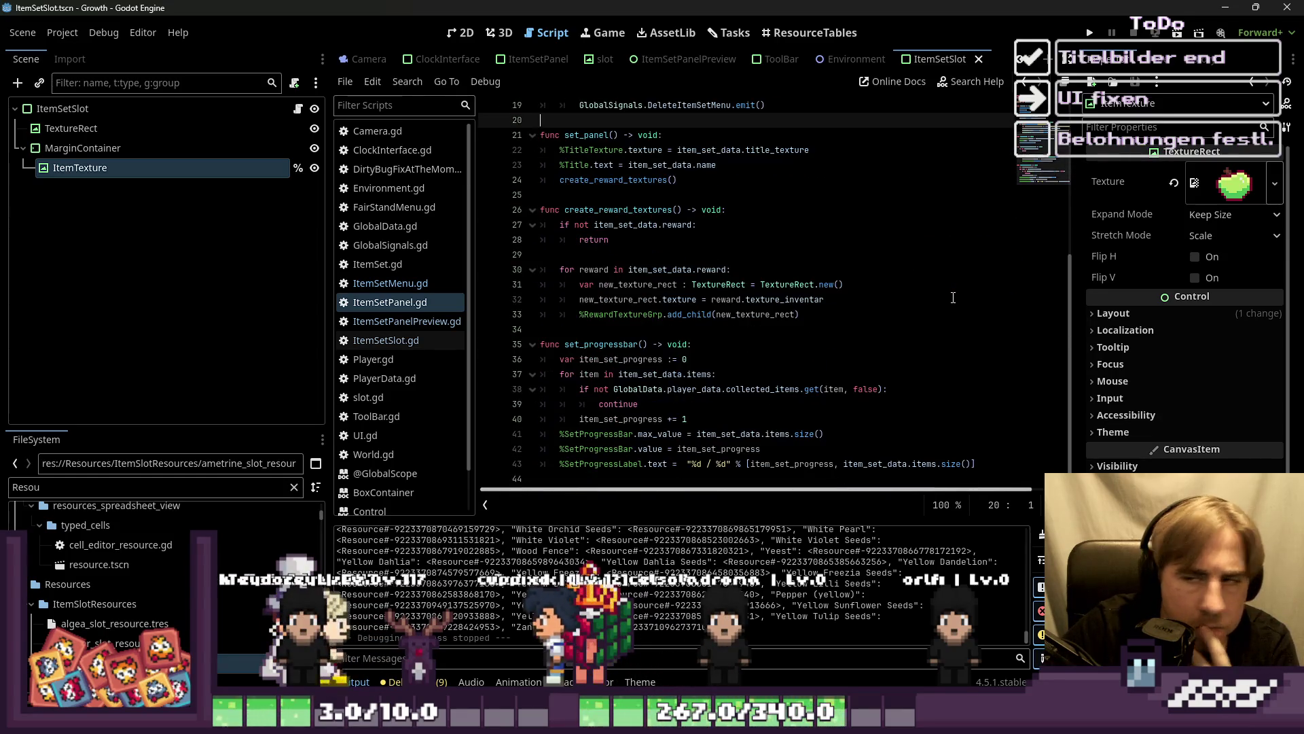
scroll(763, 261, down, 1)
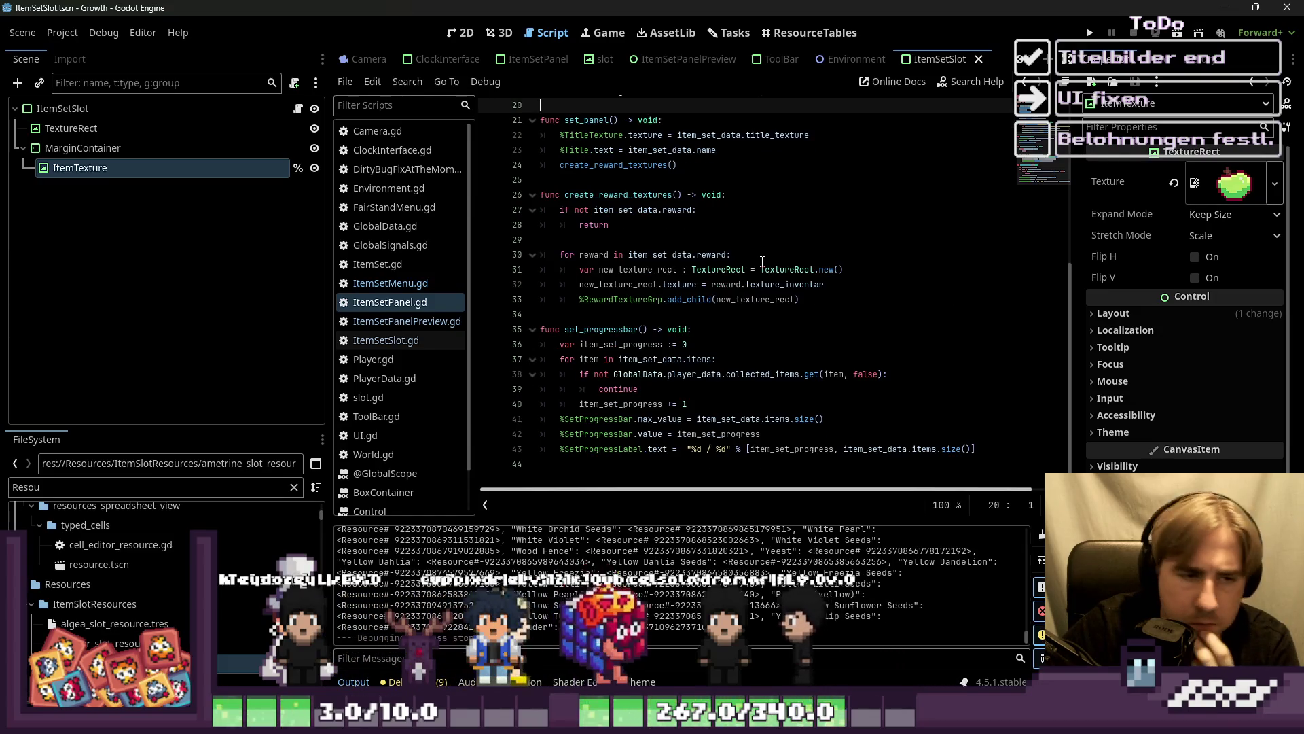
double_click(589, 327)
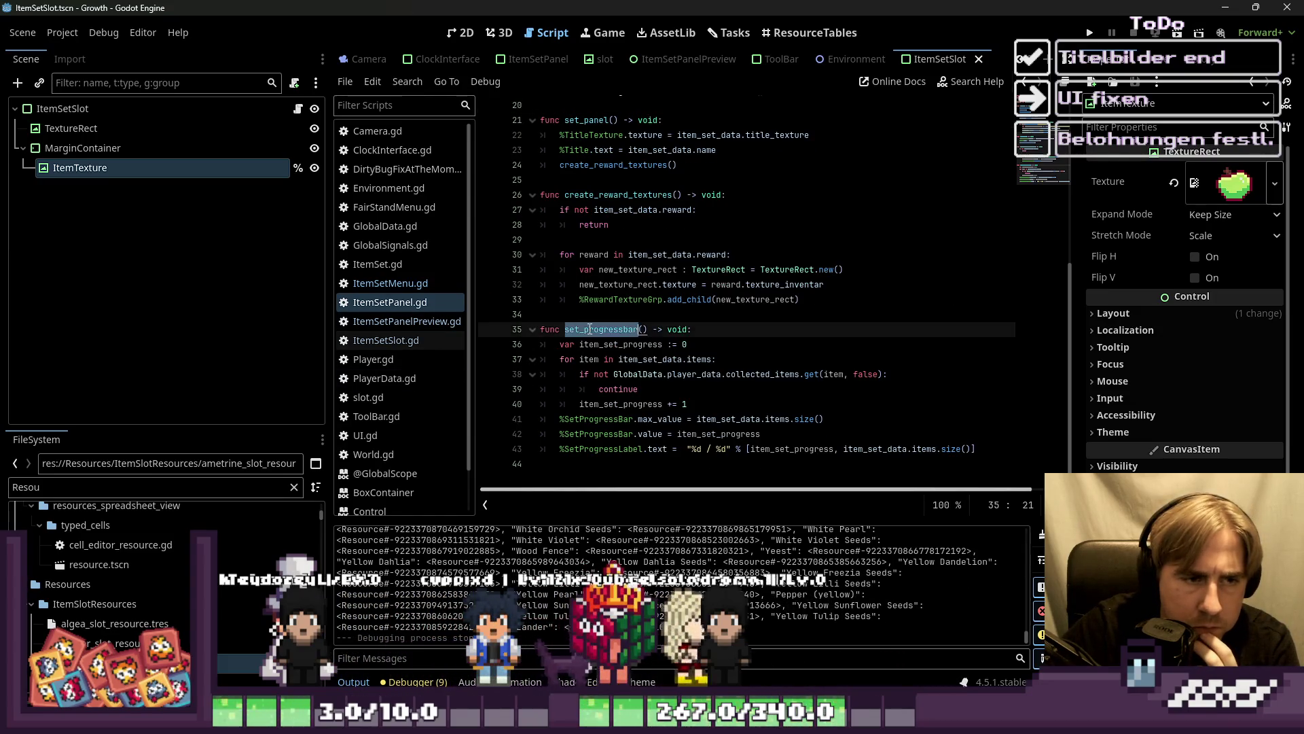
scroll(591, 328, up, 2)
double_click(635, 284)
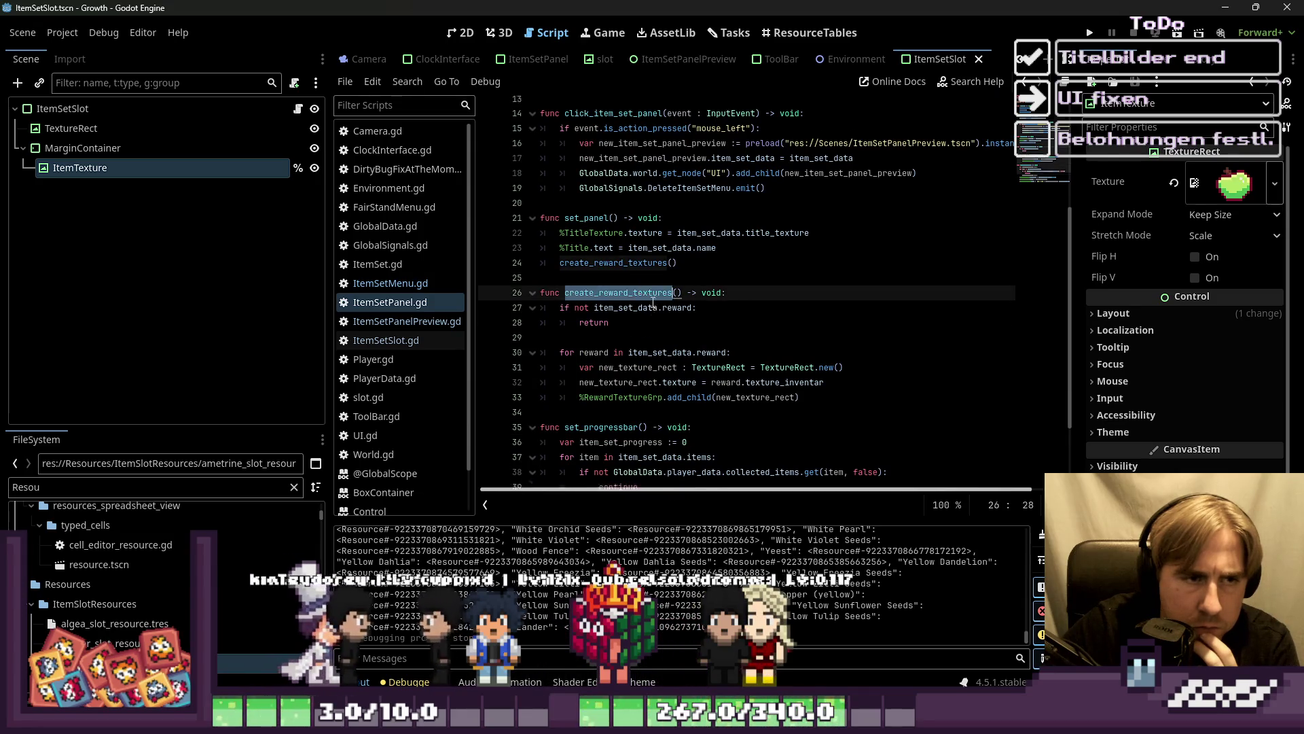
scroll(649, 292, up, 2)
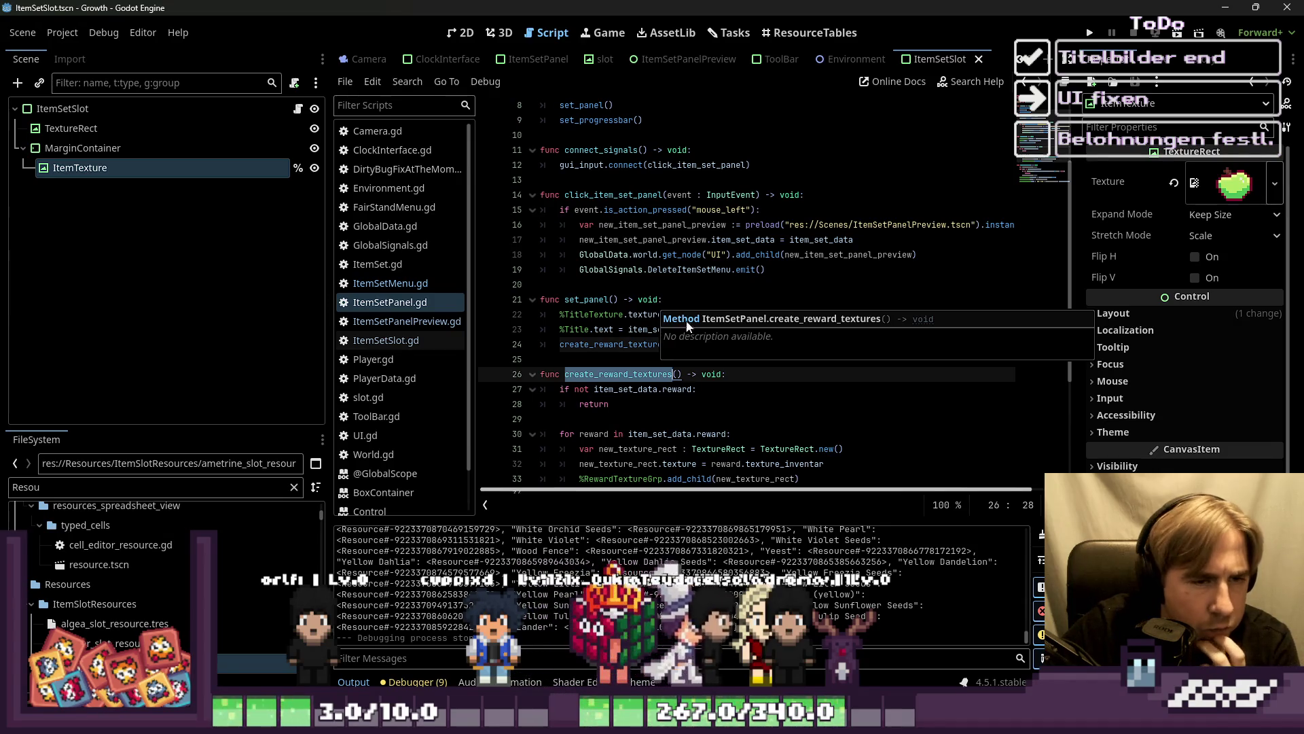
click(781, 269)
scroll(781, 272, up, 3)
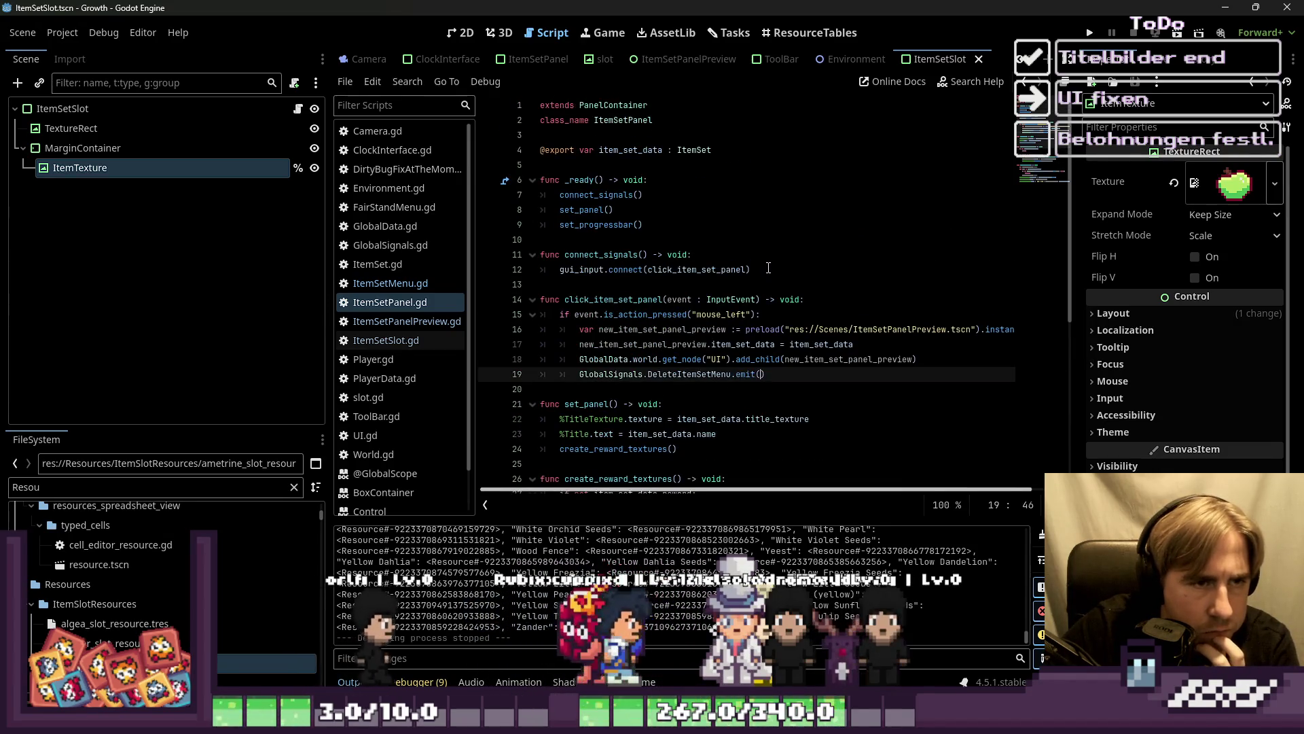
click(358, 322)
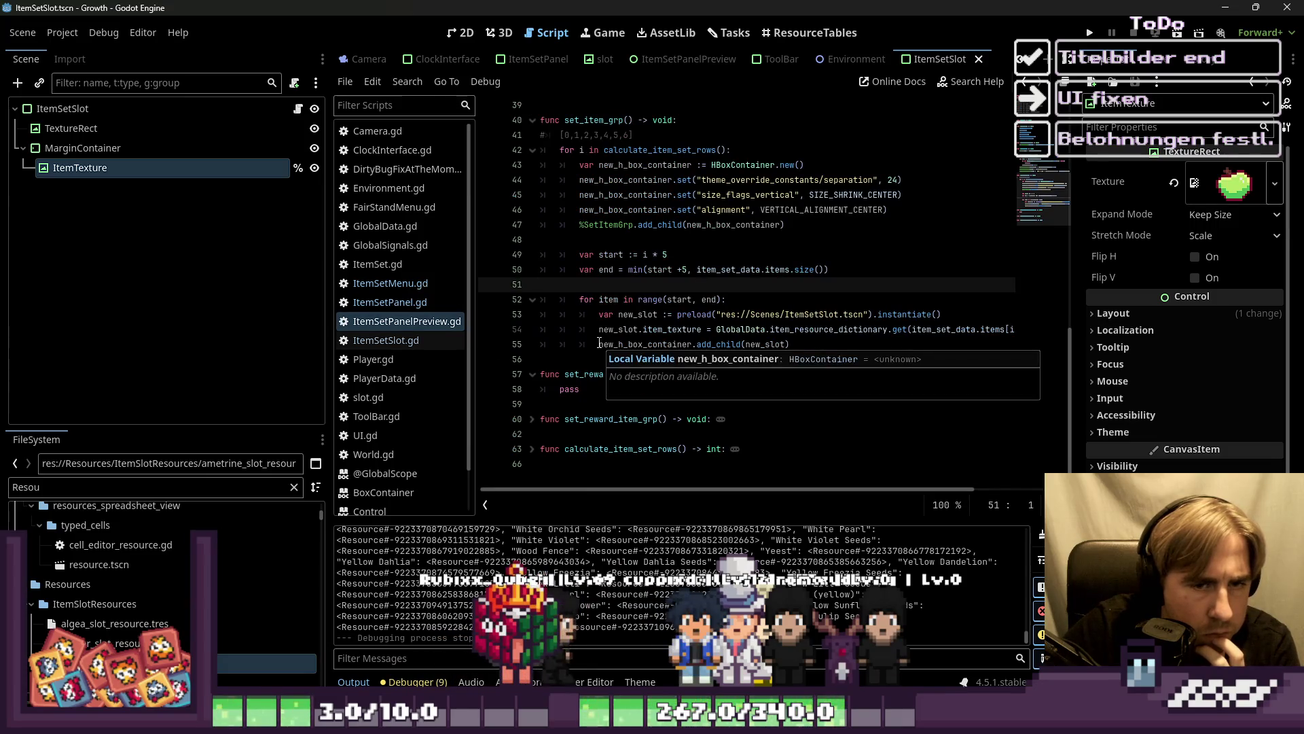
click(703, 329)
double_click(672, 344)
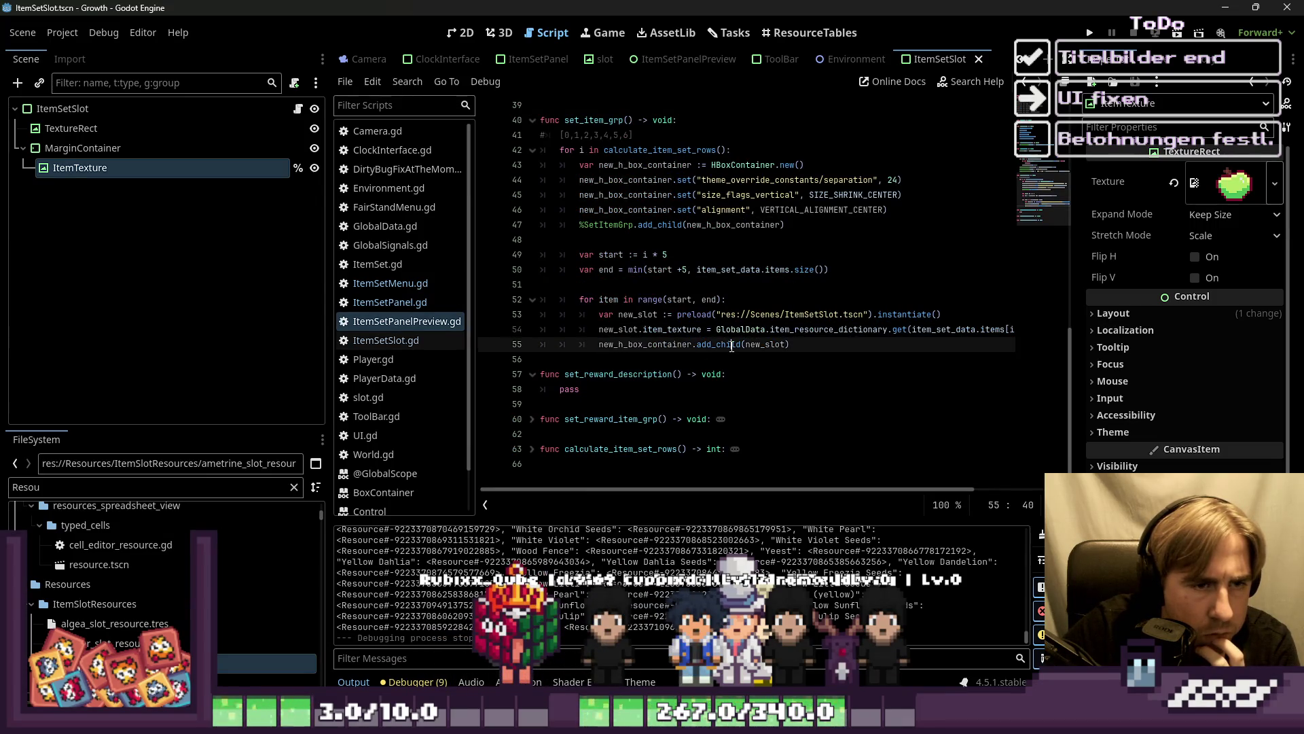
scroll(729, 347, up, 1)
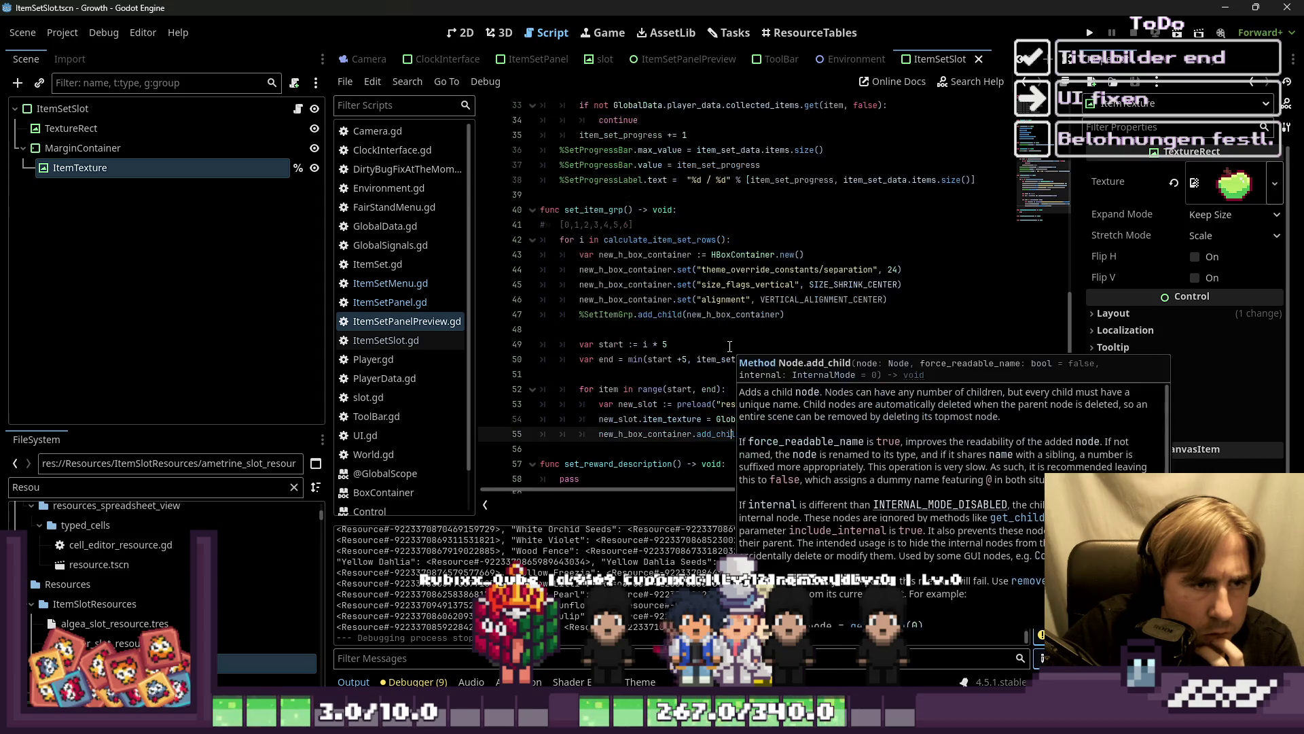
click(919, 422)
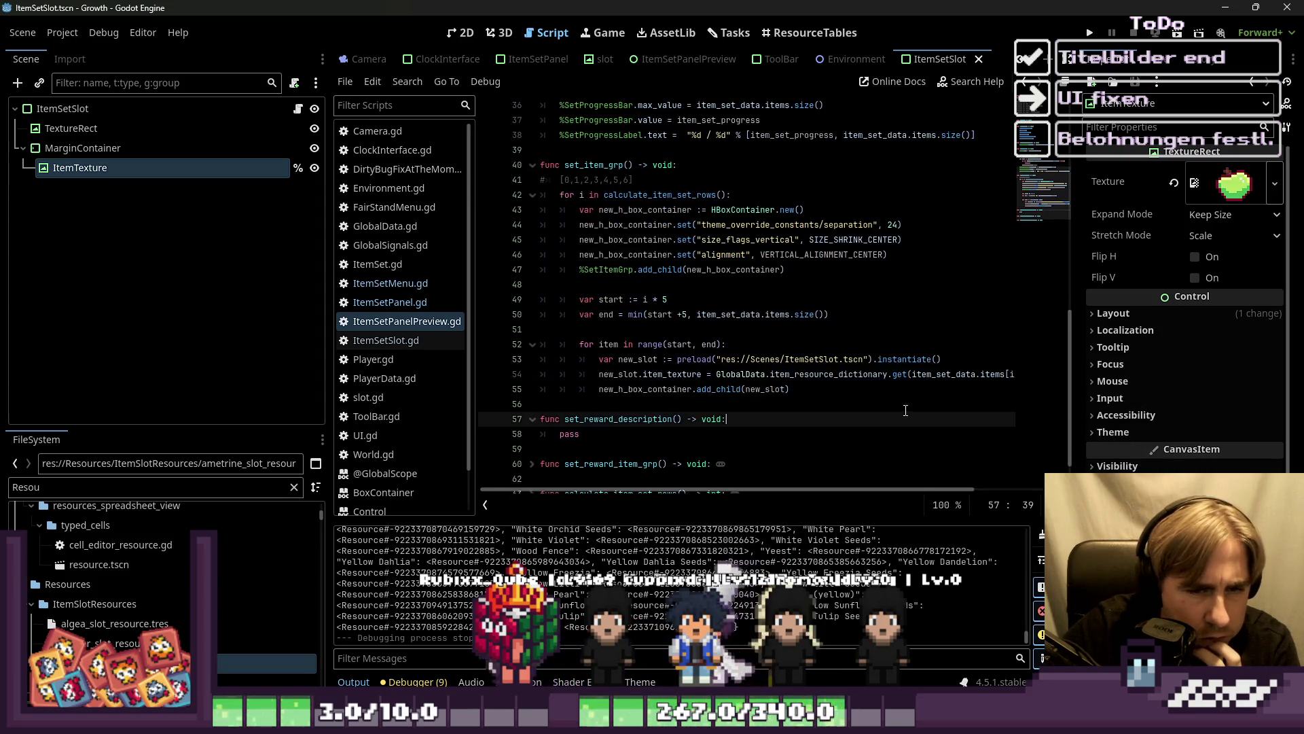
mouse_move(611, 492)
mouse_down()
mouse_move(723, 508)
mouse_move(628, 493)
mouse_move(675, 448)
mouse_move(732, 426)
mouse_move(594, 444)
mouse_up()
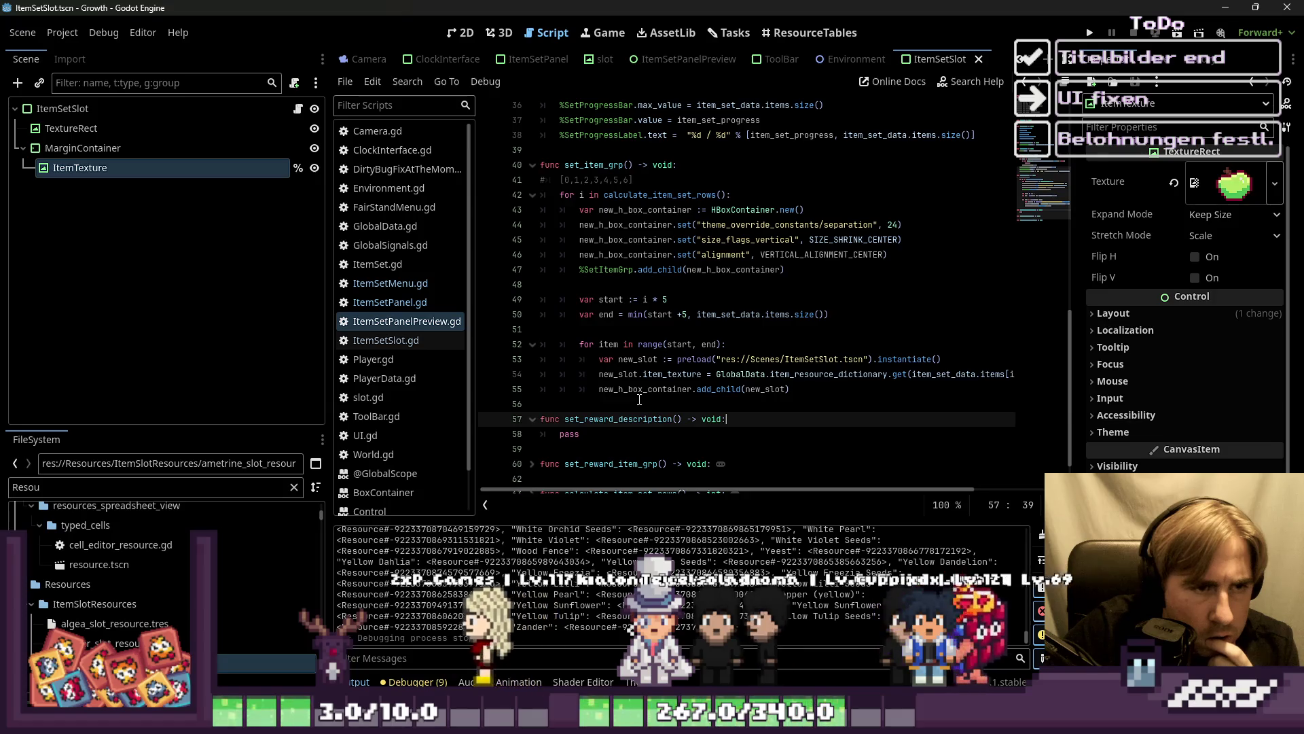
scroll(640, 401, down, 1)
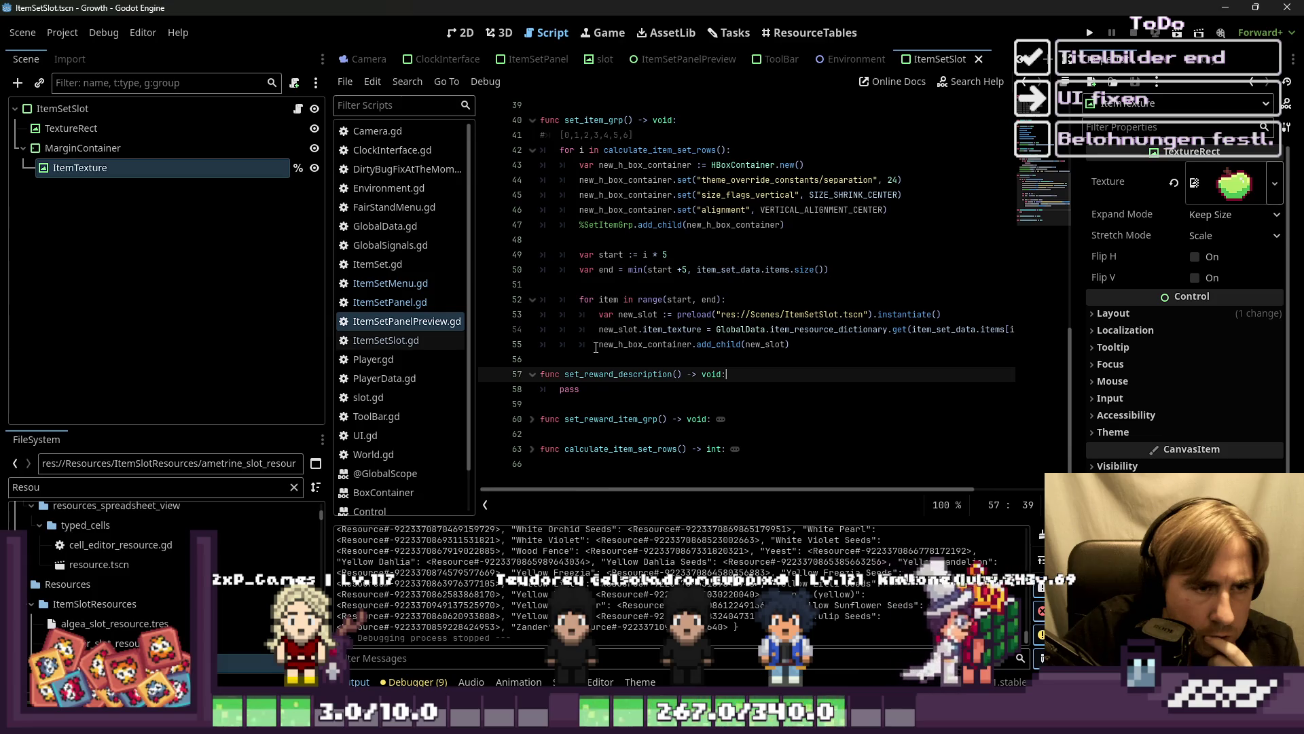
click(644, 344)
Step: Insert a new_slot.item_name = item_name assignment above the texture assignment
key(Up)
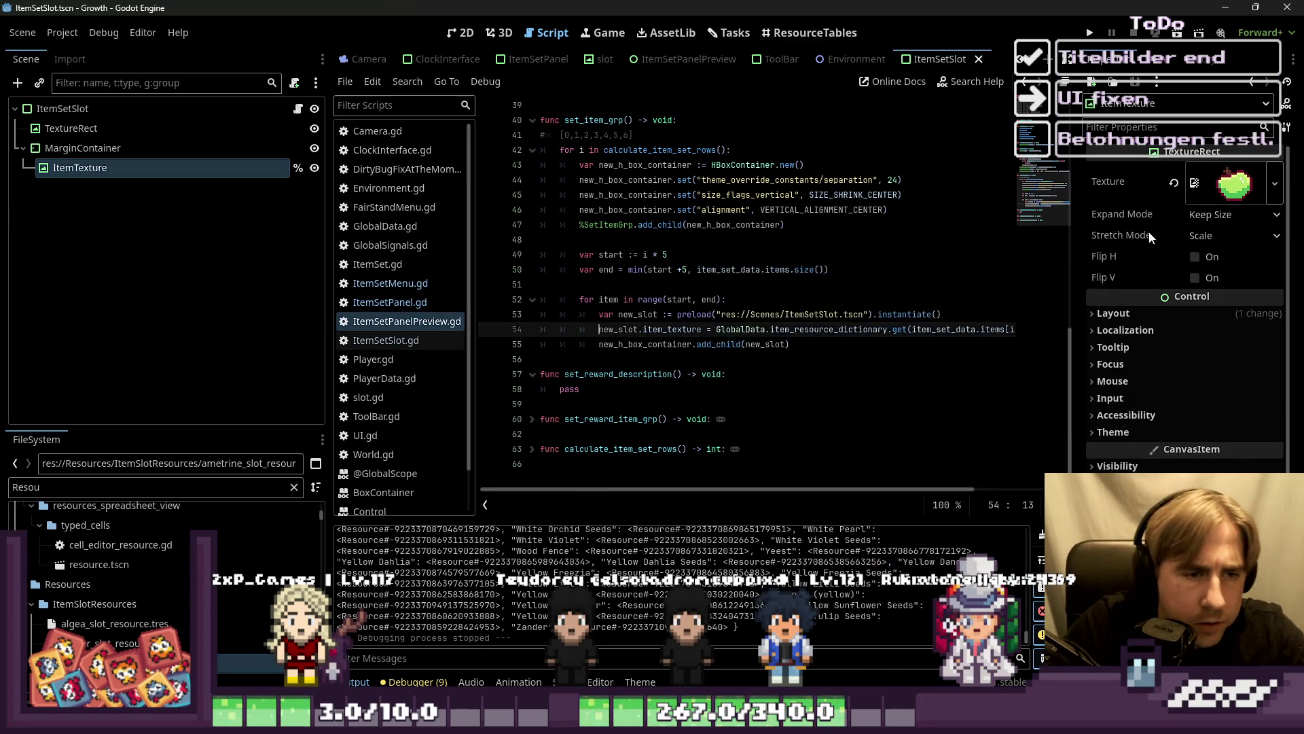
key(Return)
key(Up)
text(new_)
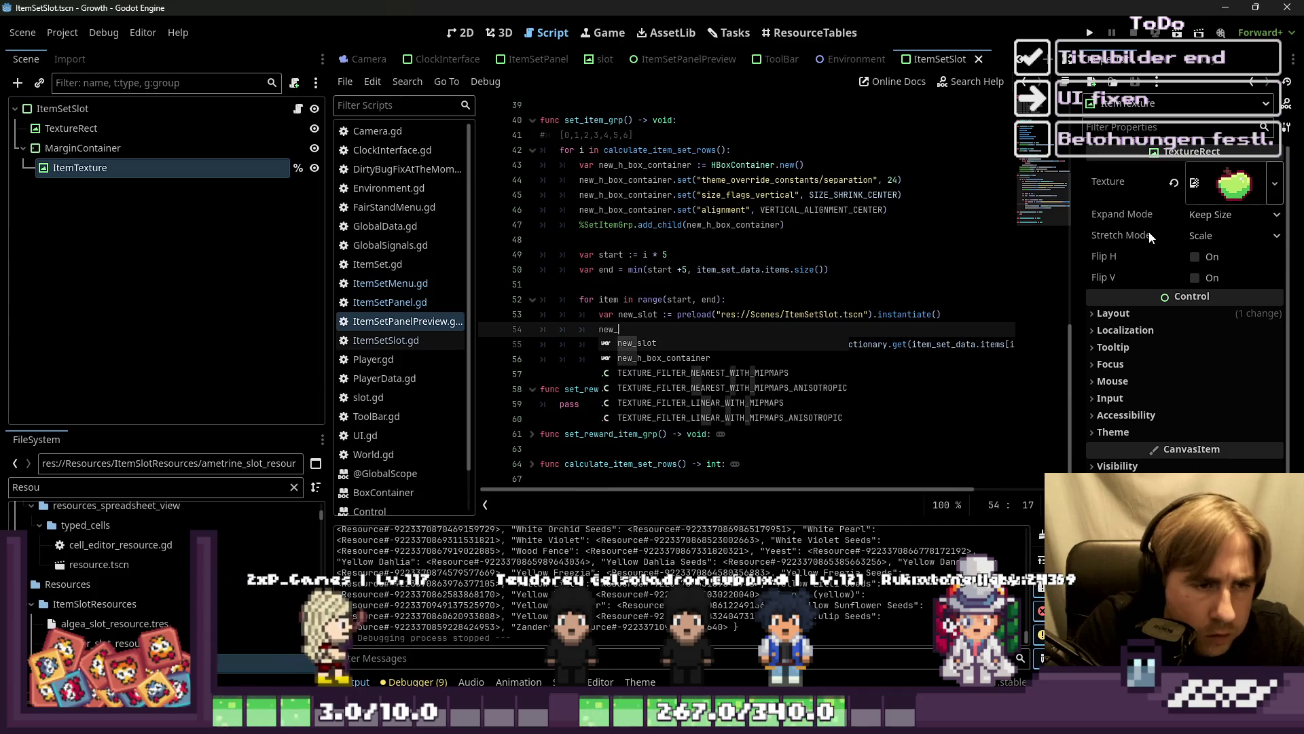
text(slot.item_name =)
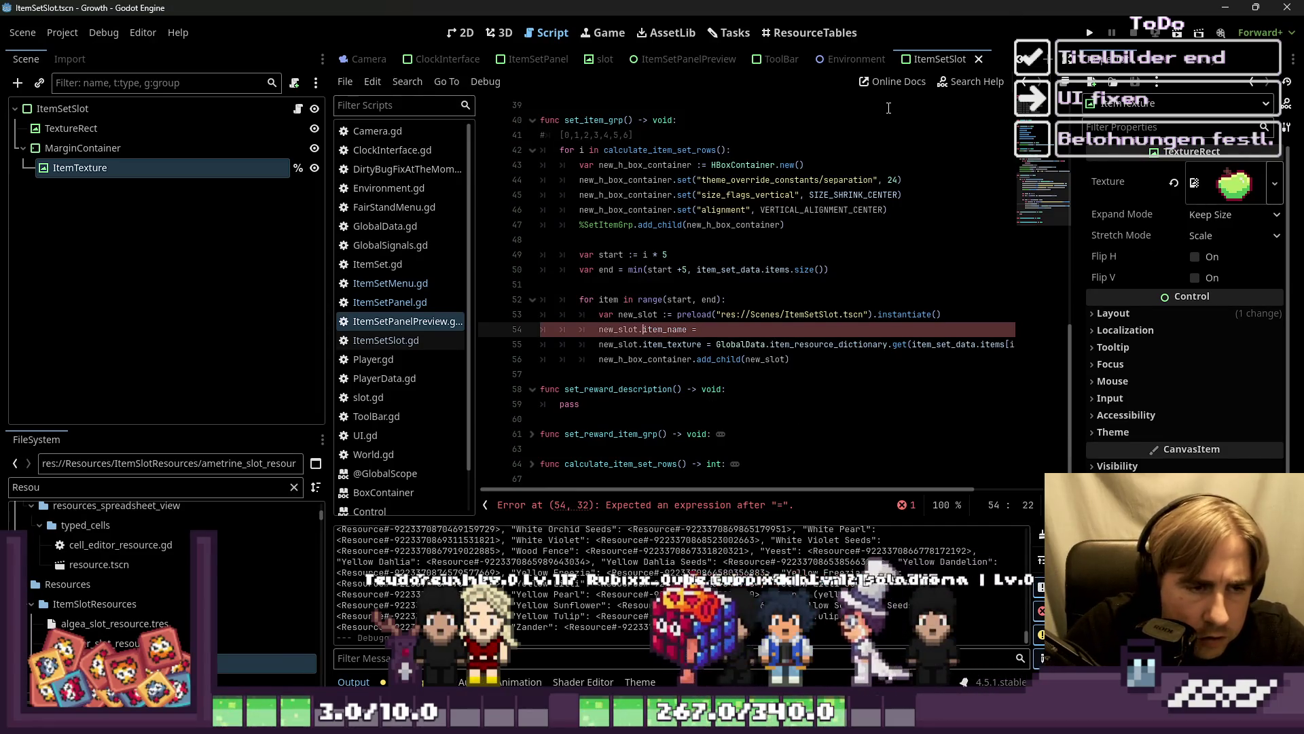
key(Return)
key(alt+Up)
key(Down)
key(End)
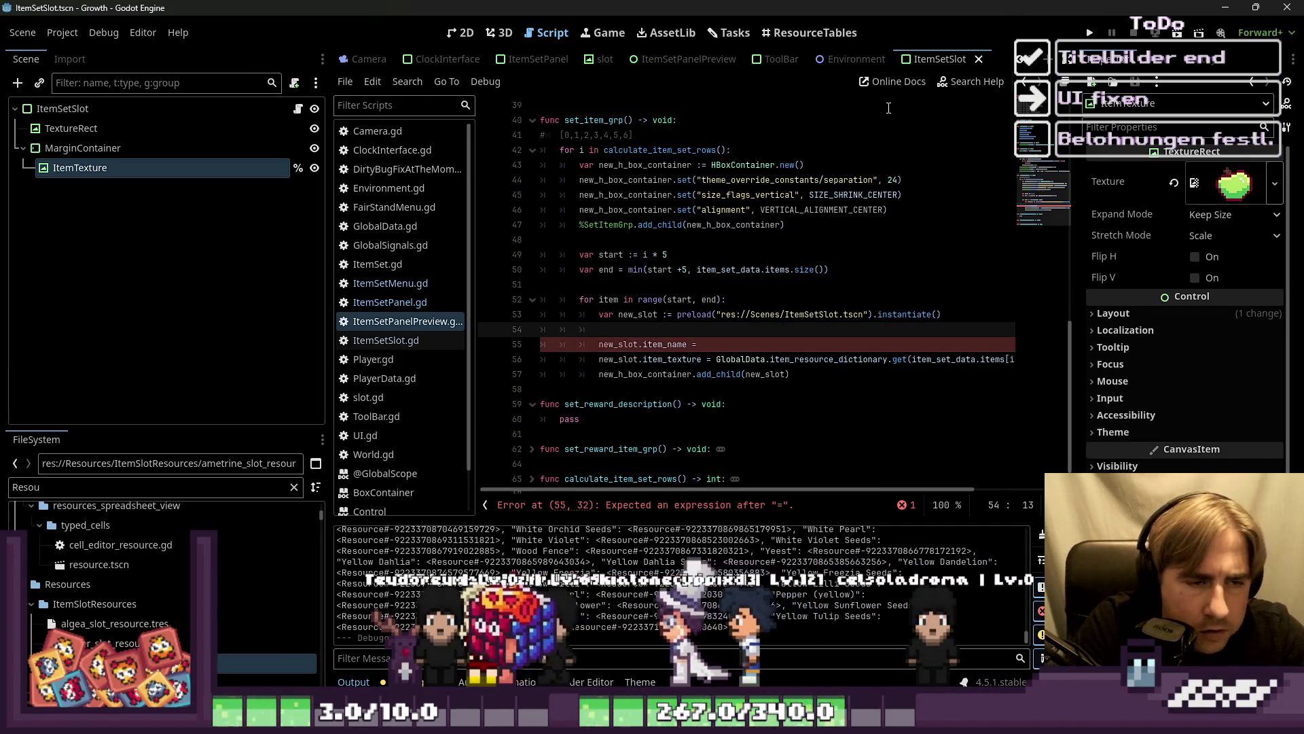
text(item_name)
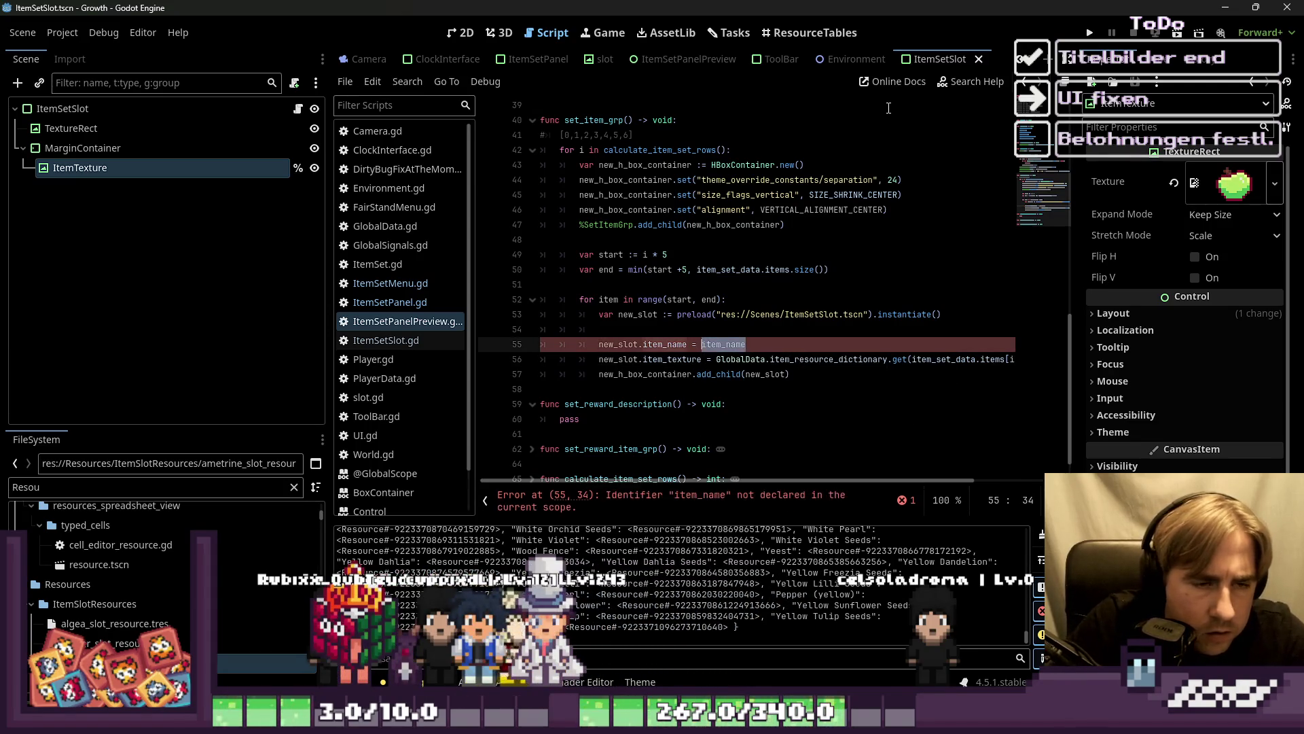
Step: Declare item_name on line 54 as item_set_data.items[item]
key(Up)
text(ar )
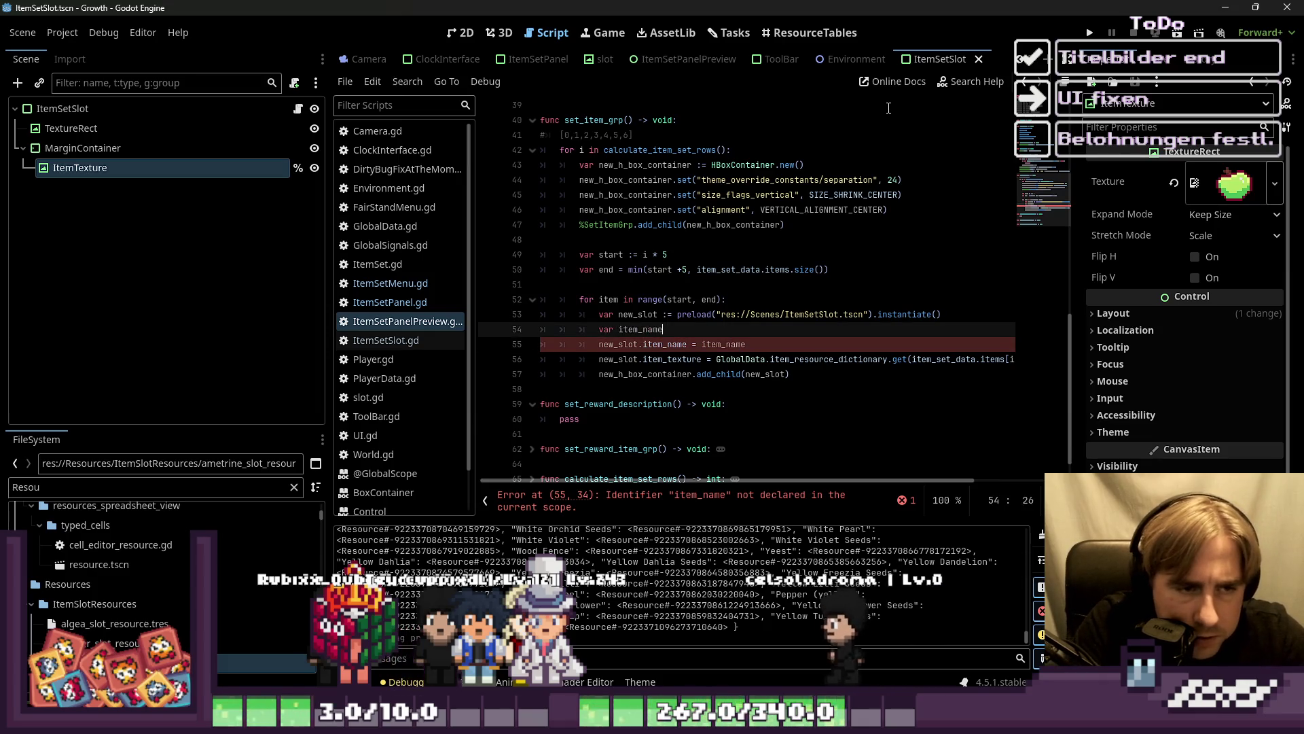
text( :=)
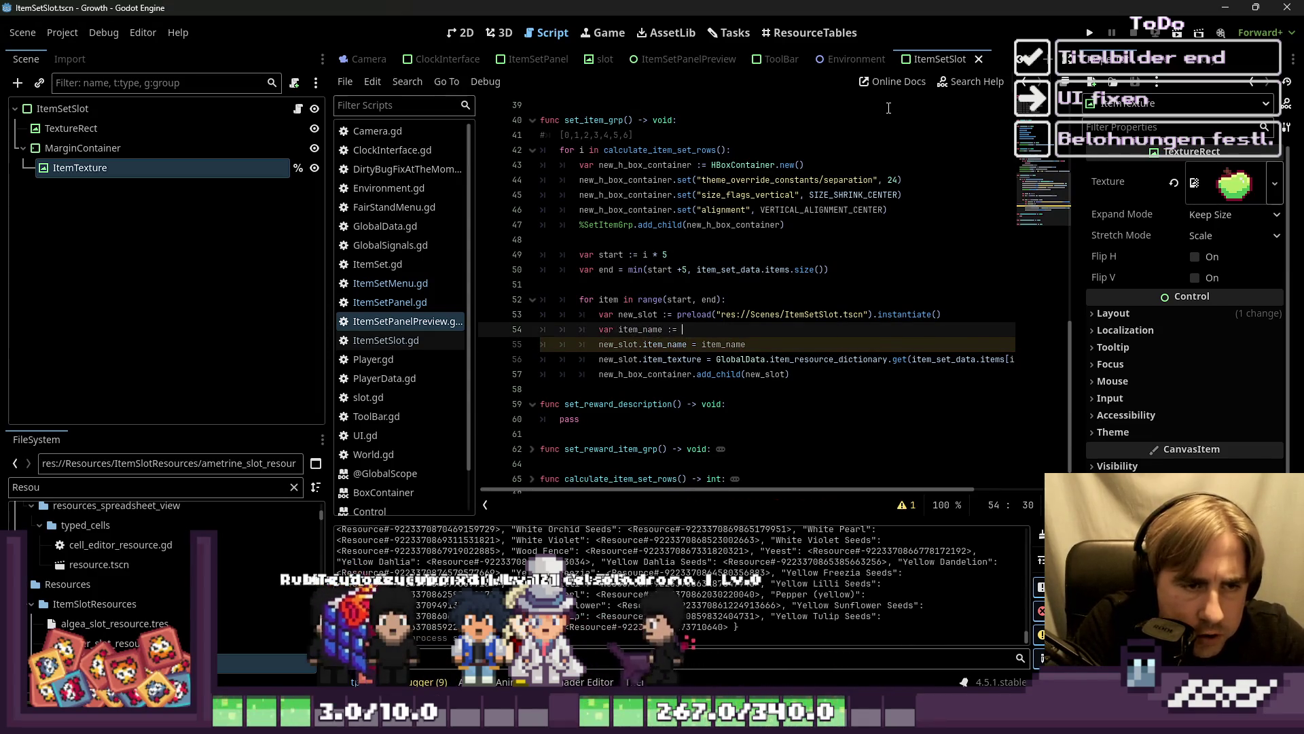
key(BackSpace)
text(=)
click(768, 351)
click(795, 364)
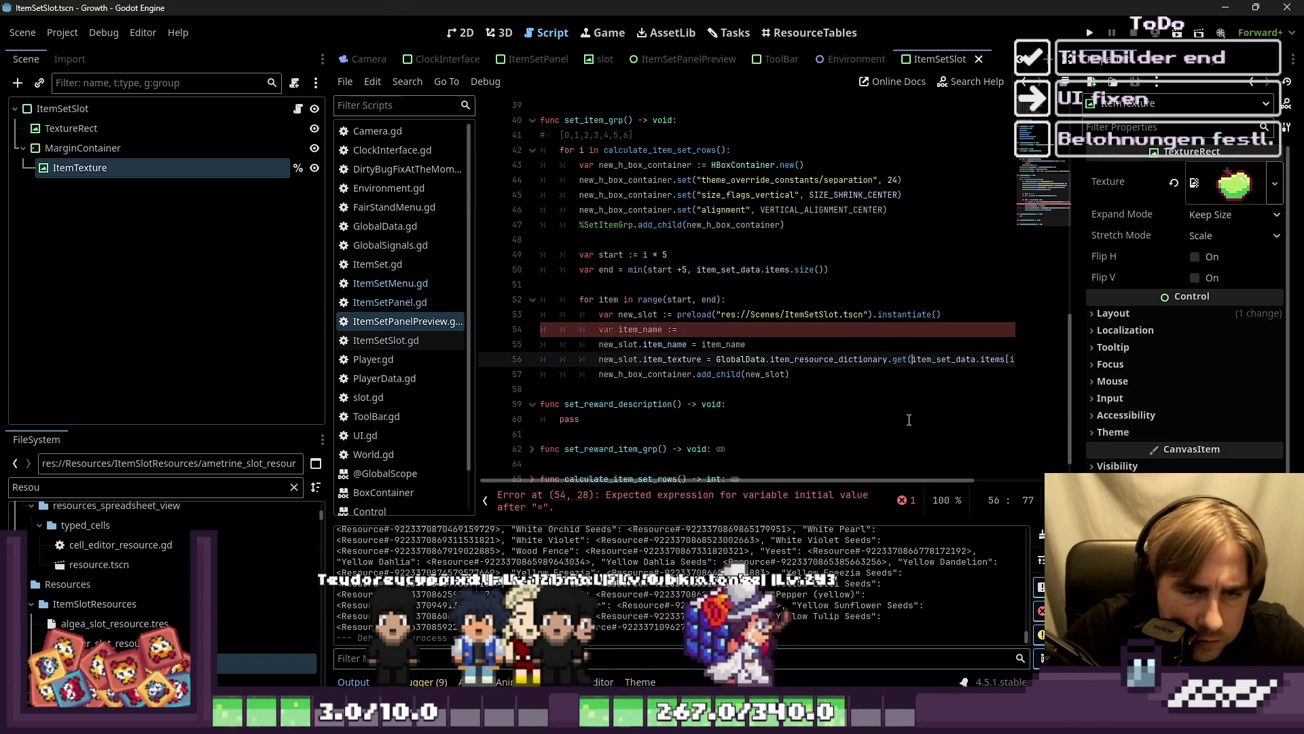
key(ctrl+shift+Right)
key(ctrl+shift+Right)
key(ctrl+shift+Right)
key(ctrl+shift+Right)
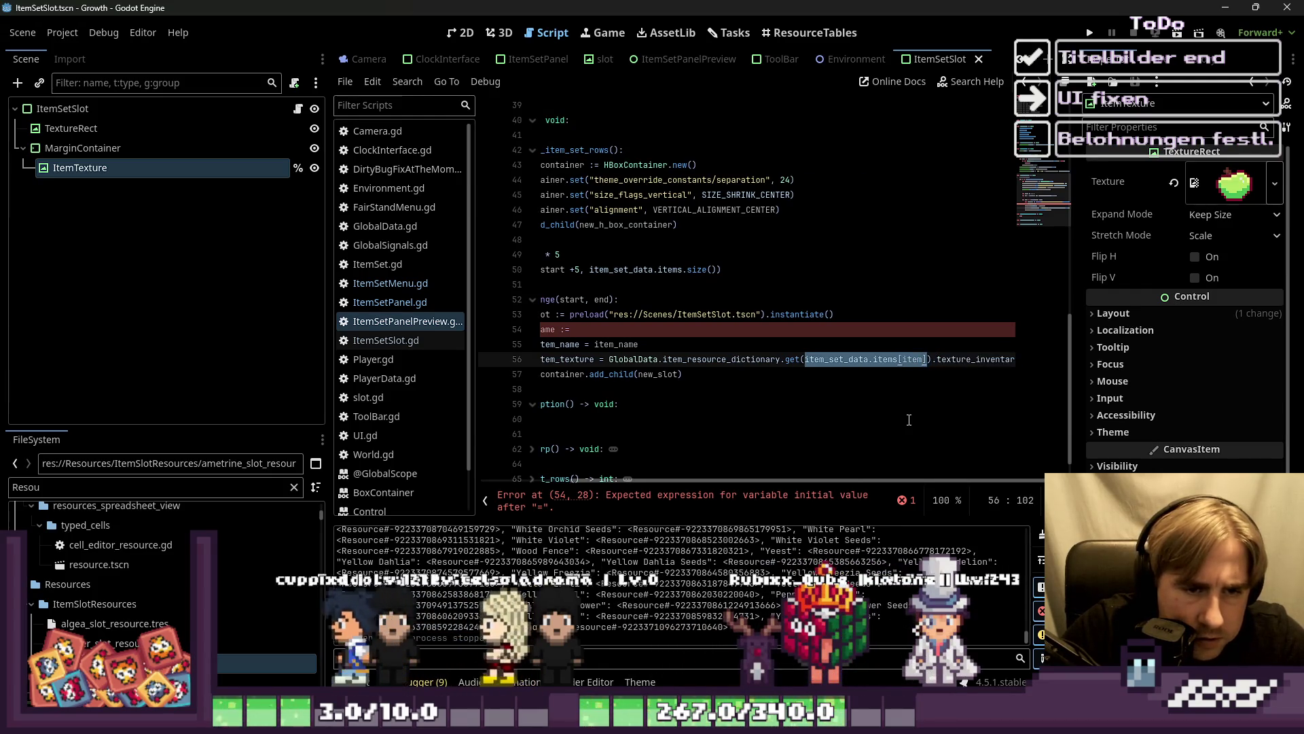
key(Up)
key(Up)
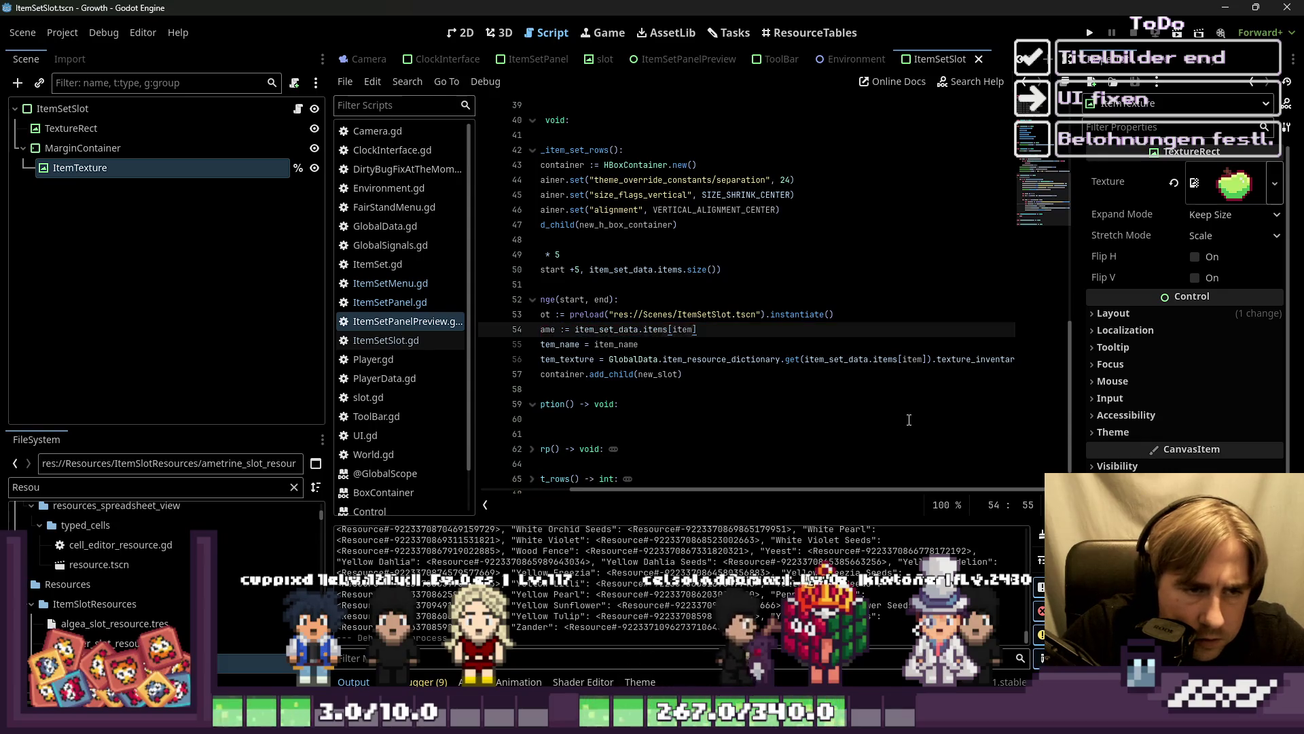
Step: Change the texture lookup on line 56 to get(item_name) and save ItemSetPanelPreview.gd
key(Down)
key(Down)
key(ctrl+shift+Right)
key(ctrl+shift+Right)
key(ctrl+shift+Right)
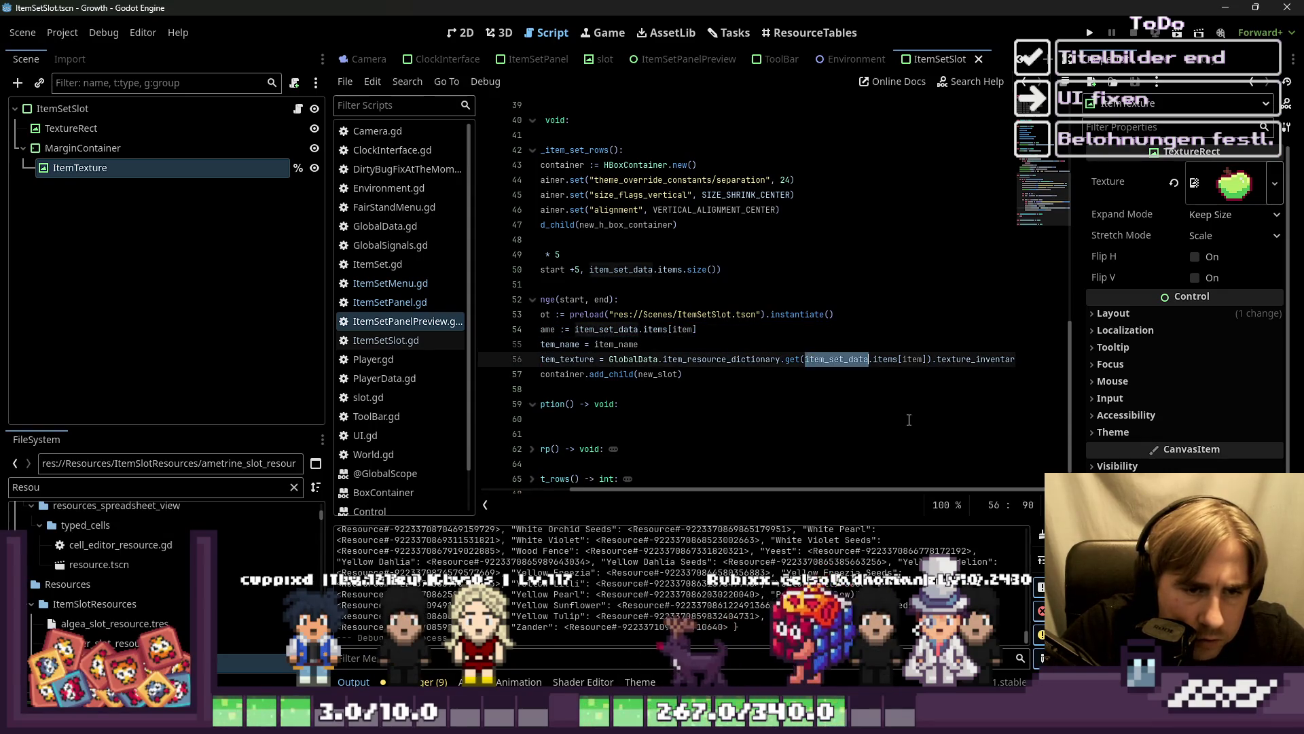
text(item_nam)
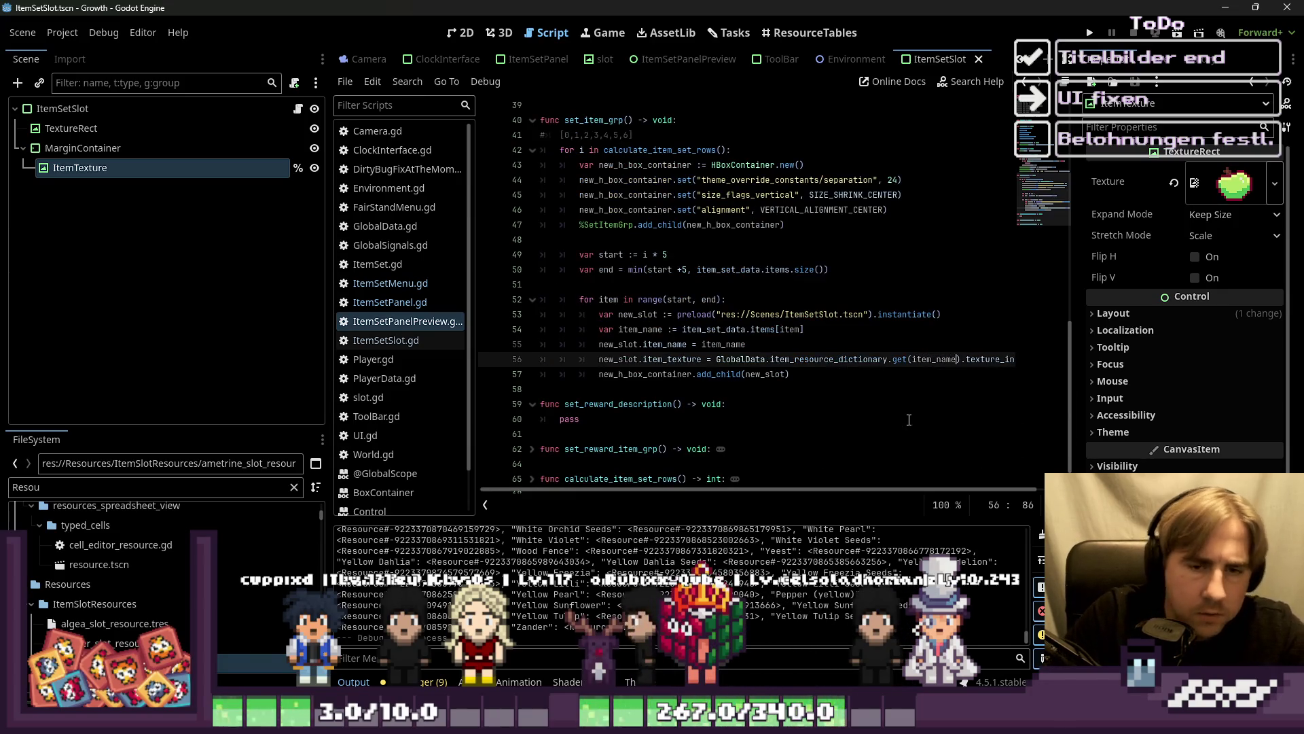
key(Home)
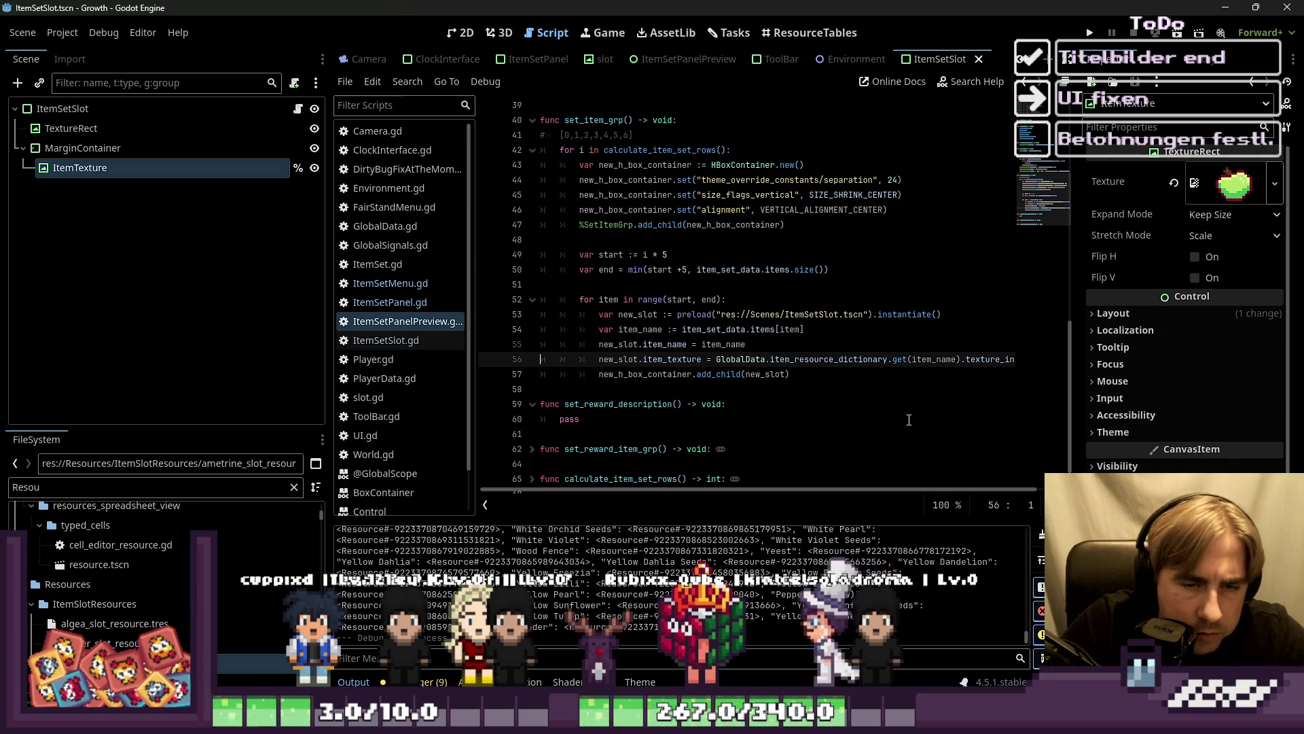
key(Down)
key(Up)
key(Up)
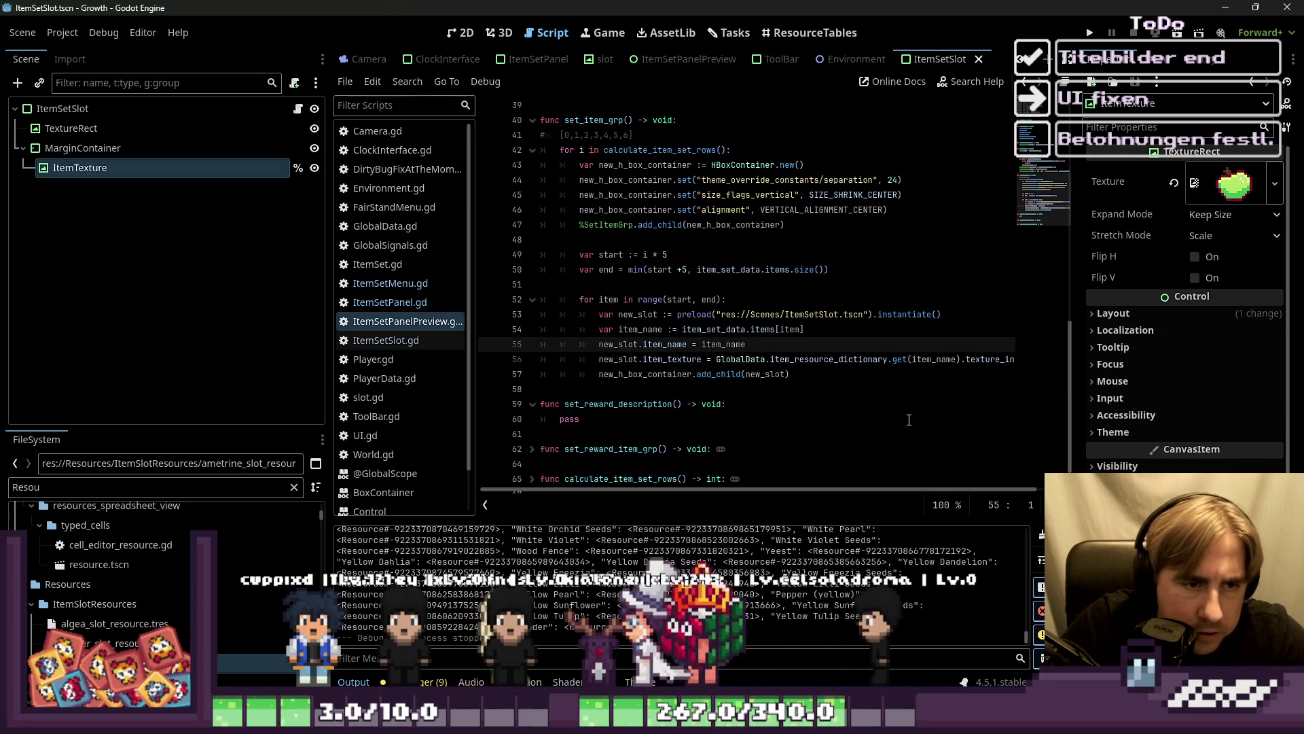
key(ctrl+s)
key(Up)
key(Up)
key(Up)
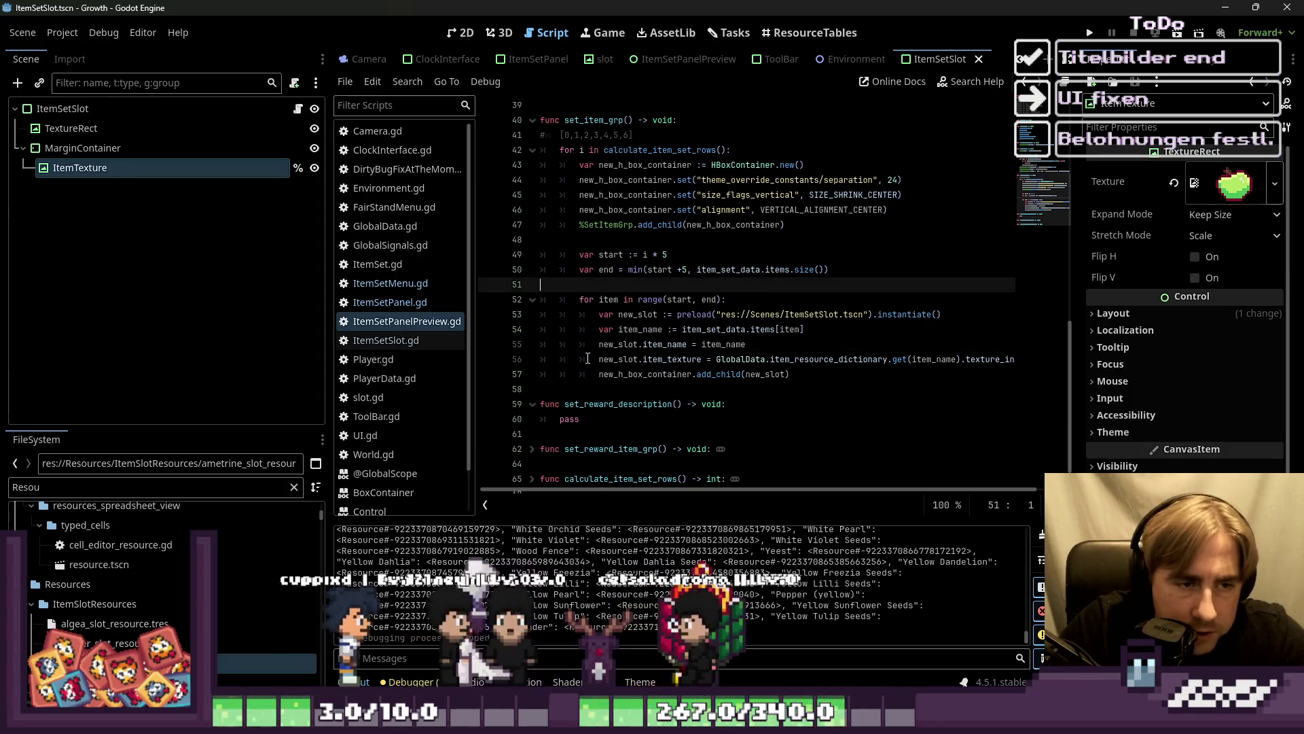
click(697, 345)
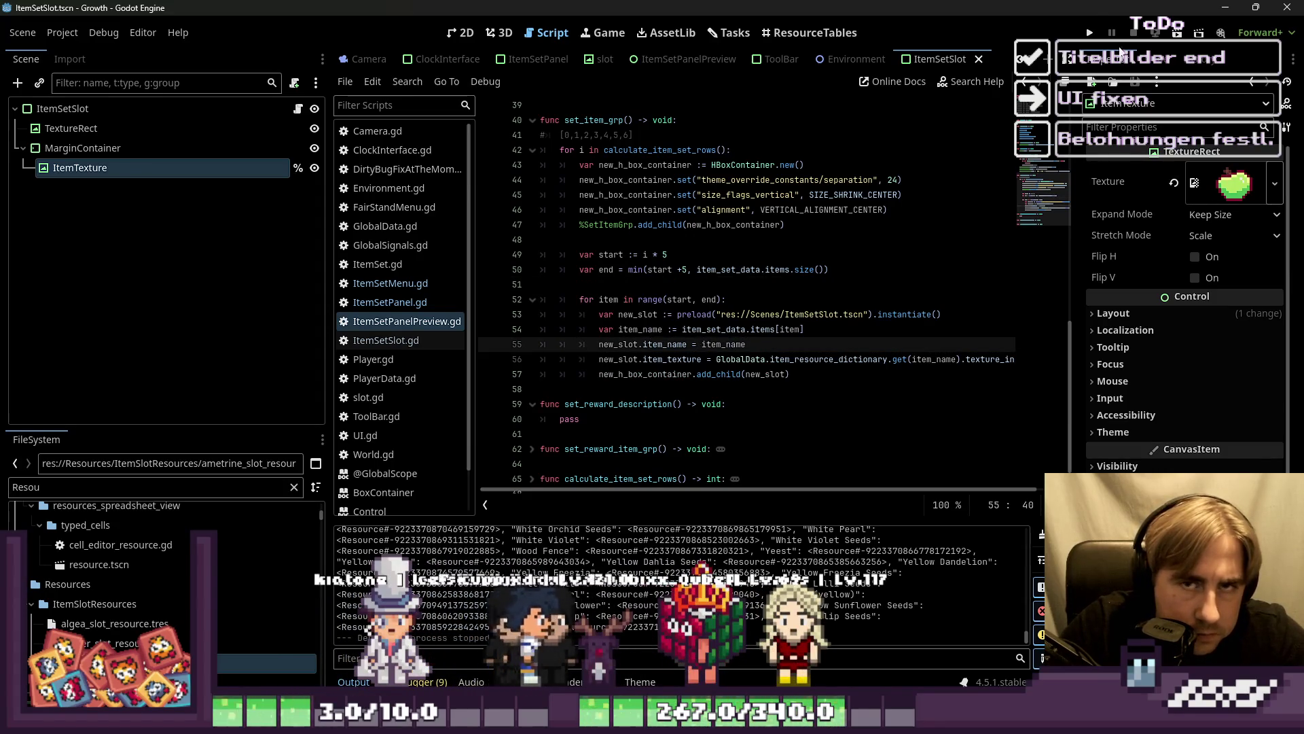
Step: Run Growth and open the Automation Machines collection showing its seven item slots (0/7)
click(1090, 36)
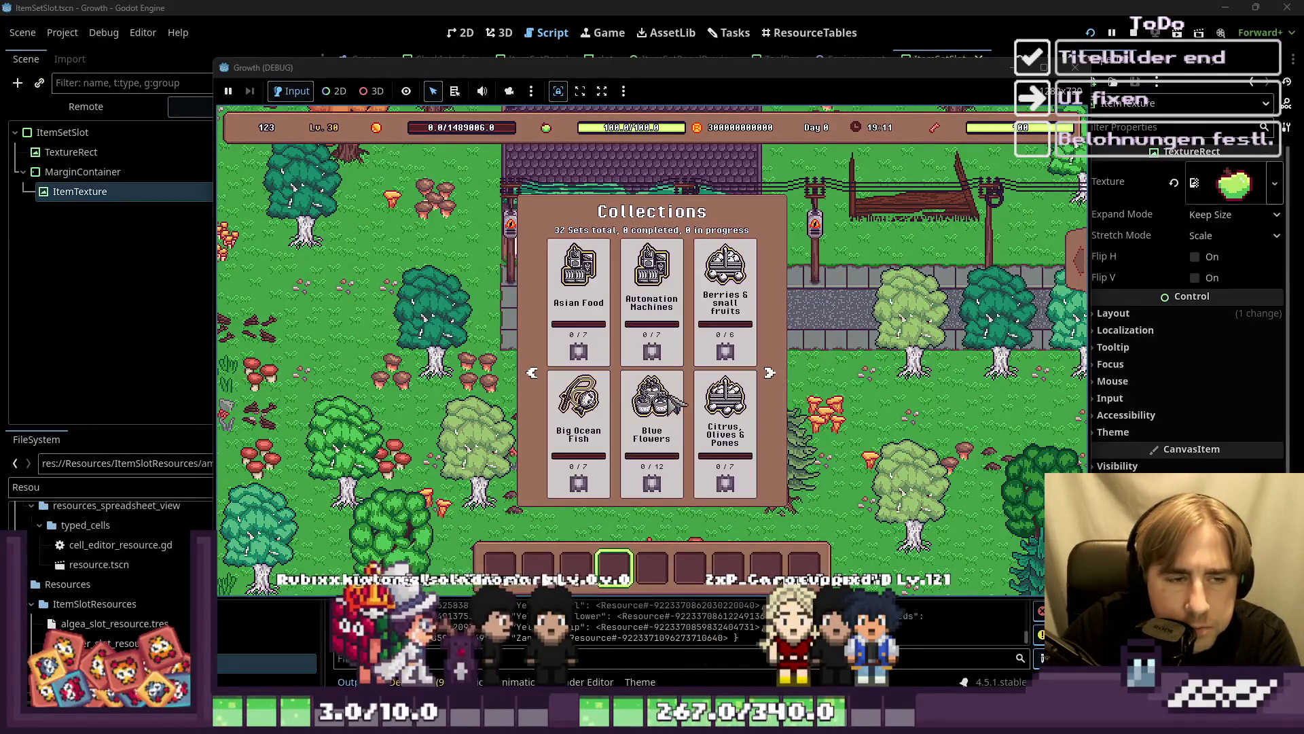
click(681, 254)
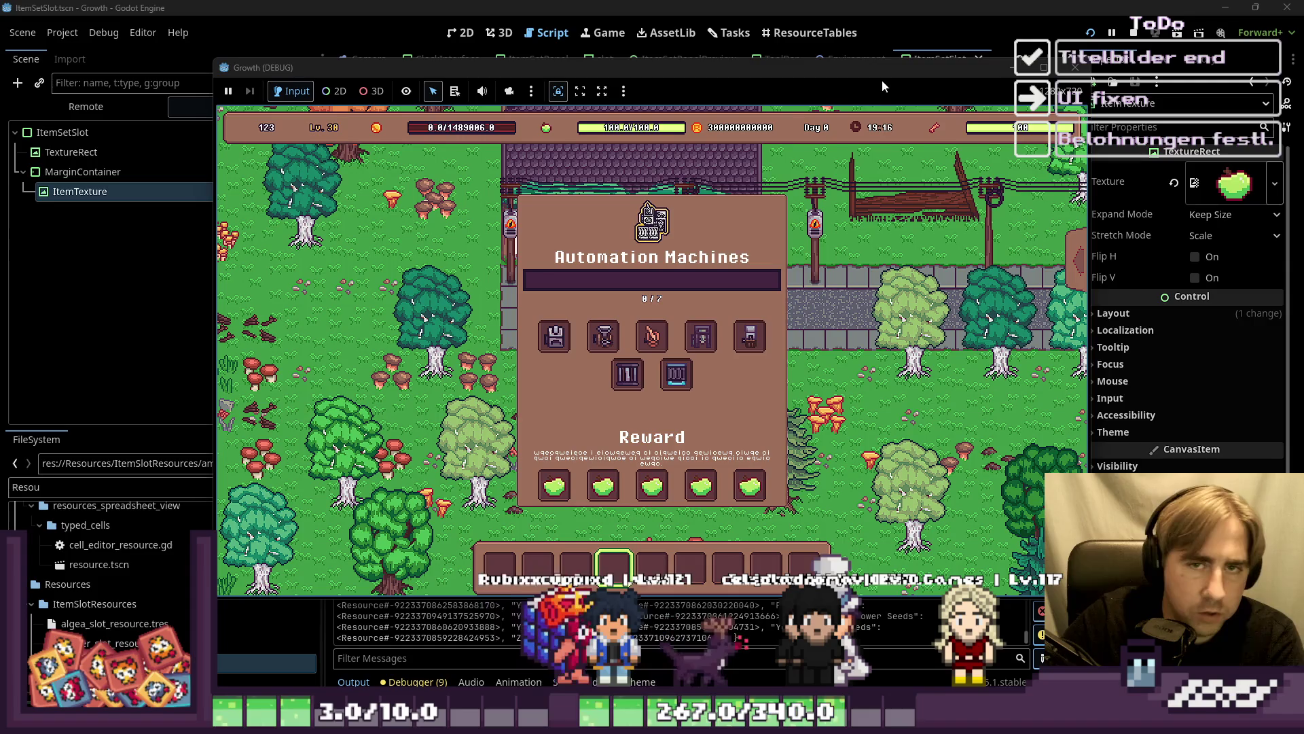
mouse_move(881, 79)
mouse_down()
mouse_move(1064, 109)
mouse_move(952, 89)
mouse_move(936, 102)
mouse_up()
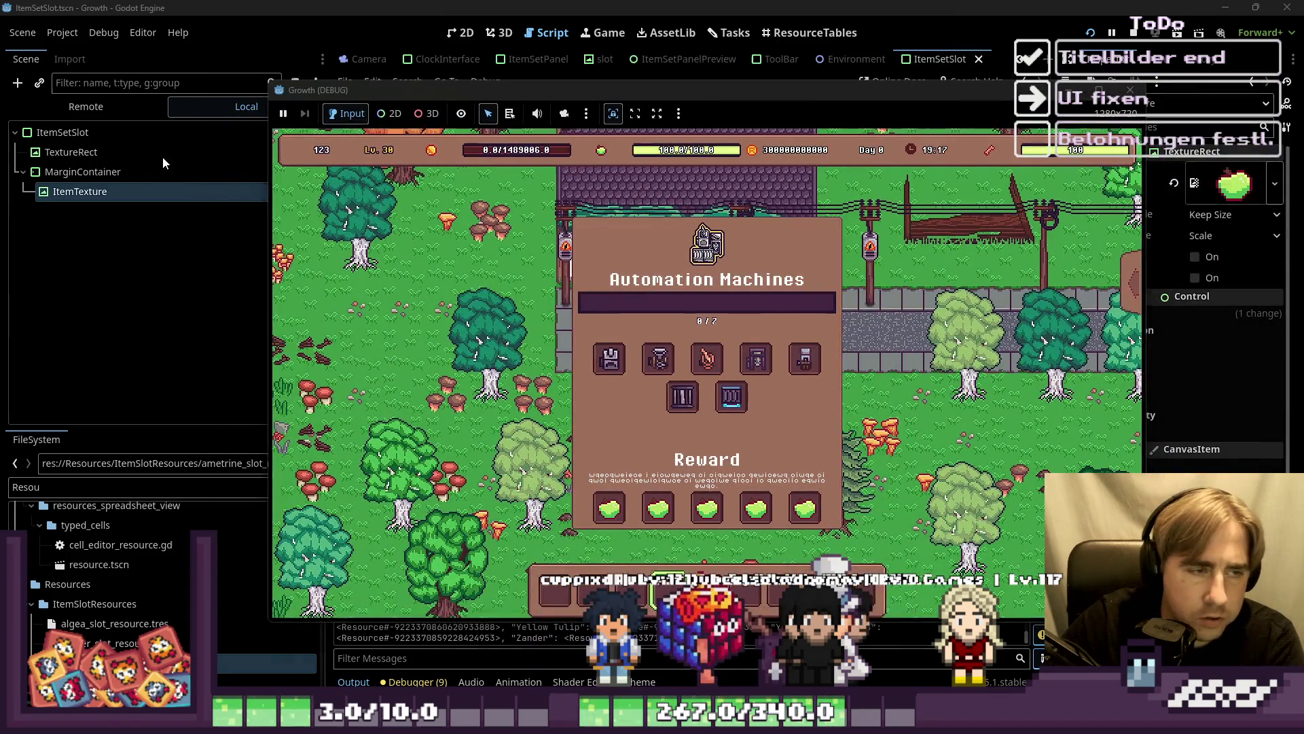
Step: Switch the Scene dock to Remote and inspect ItemSetPanelPreview's live properties
click(104, 132)
click(23, 235)
scroll(23, 248, down, 3)
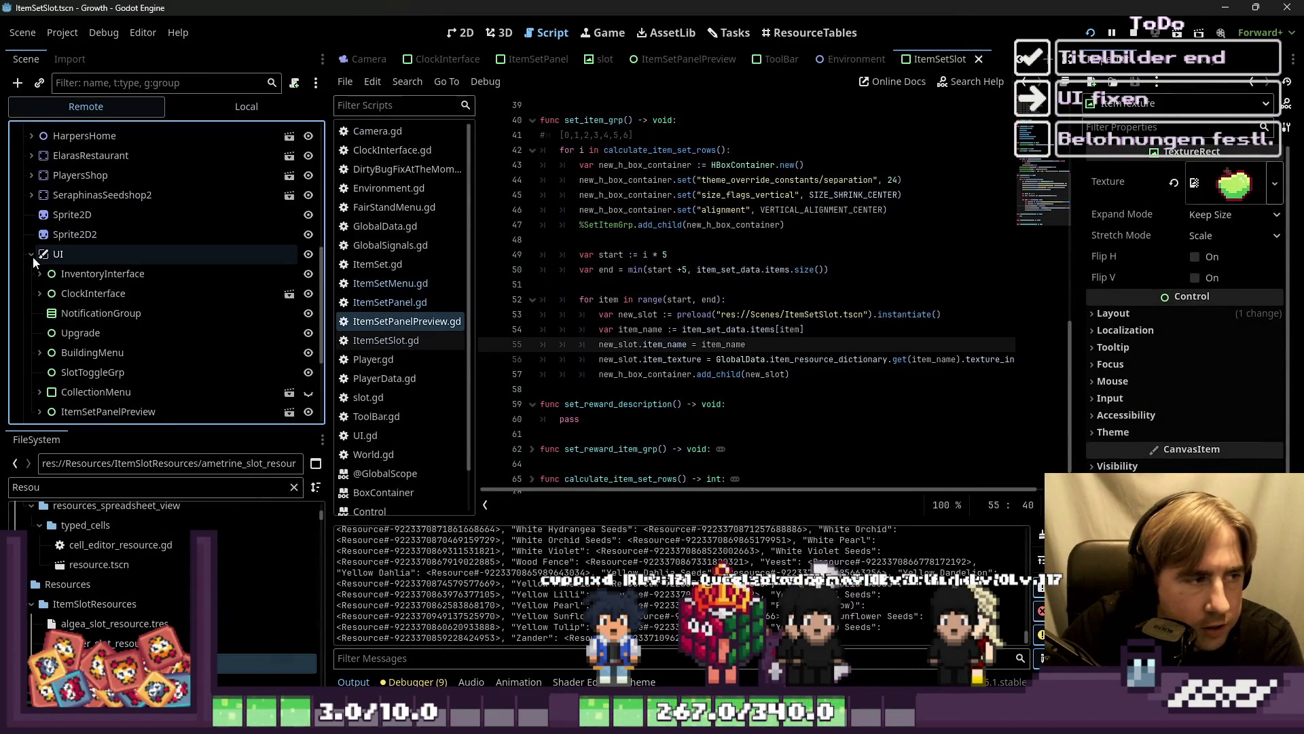
scroll(34, 271, down, 3)
click(41, 299)
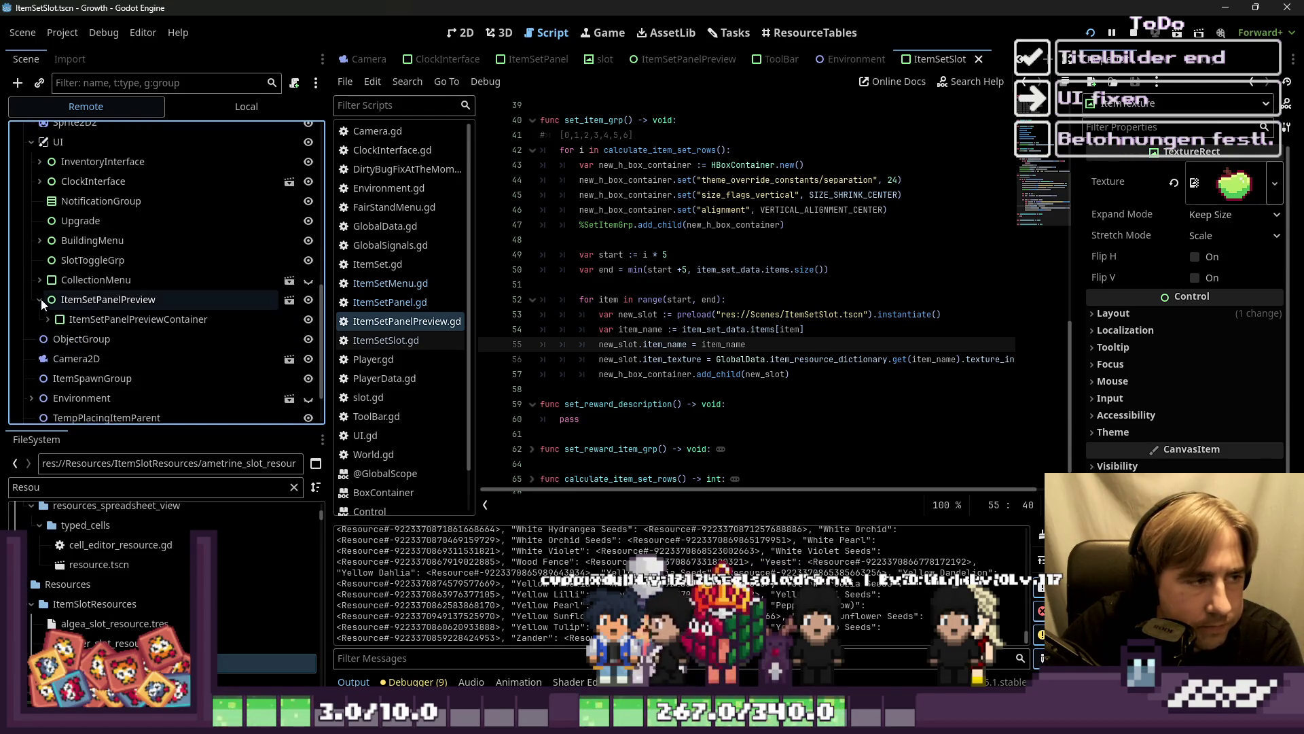
click(72, 319)
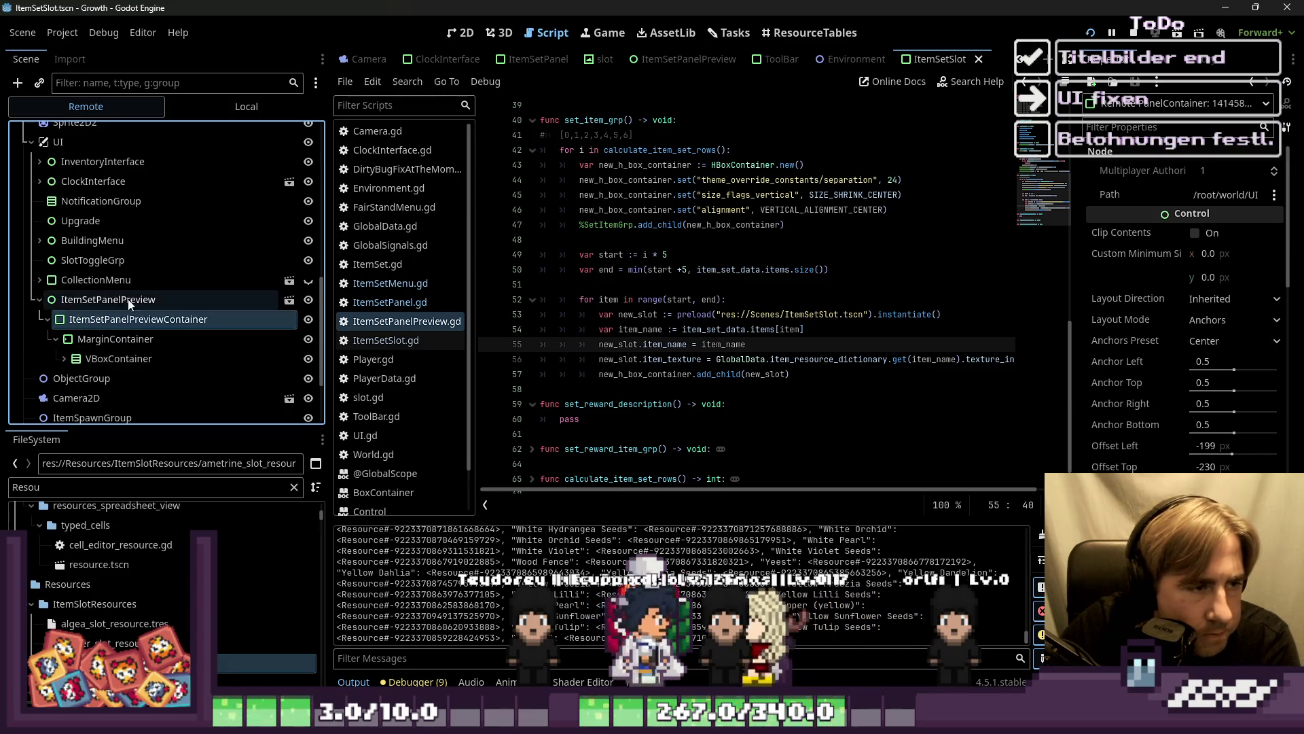
click(99, 299)
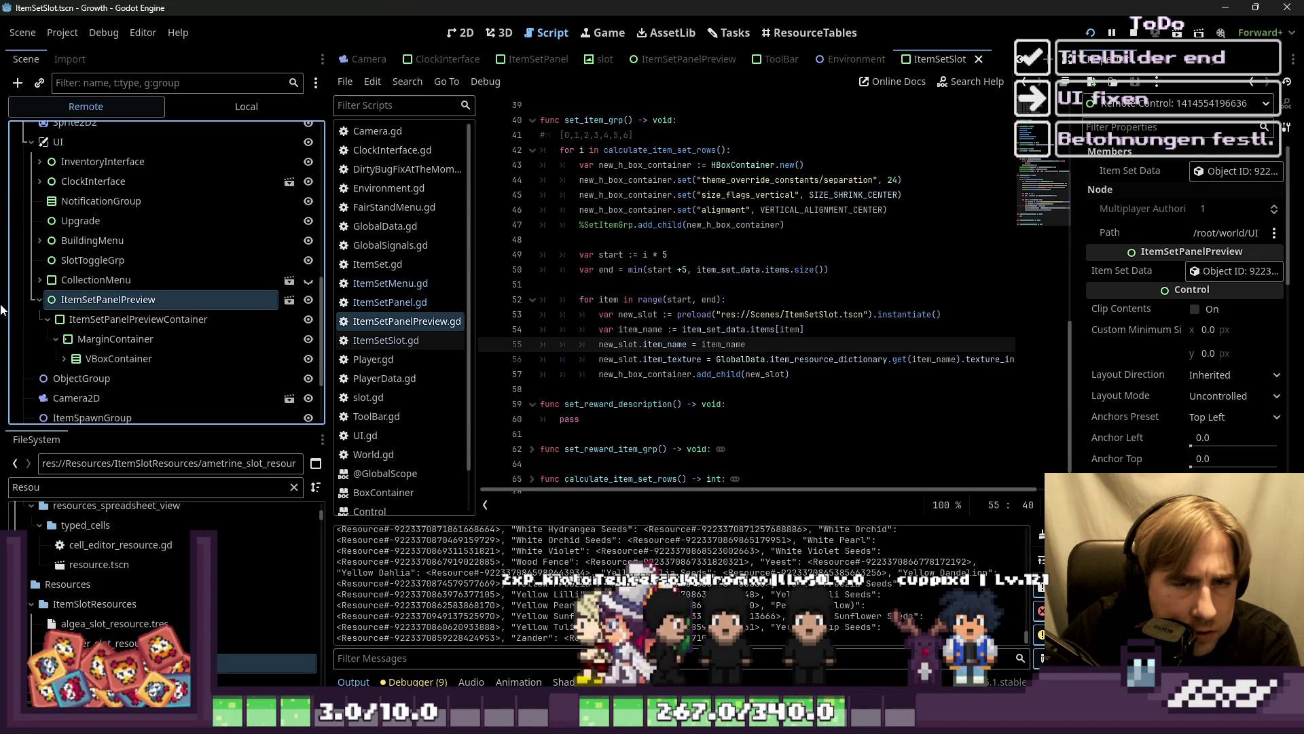
click(64, 358)
scroll(64, 346, down, 2)
click(71, 324)
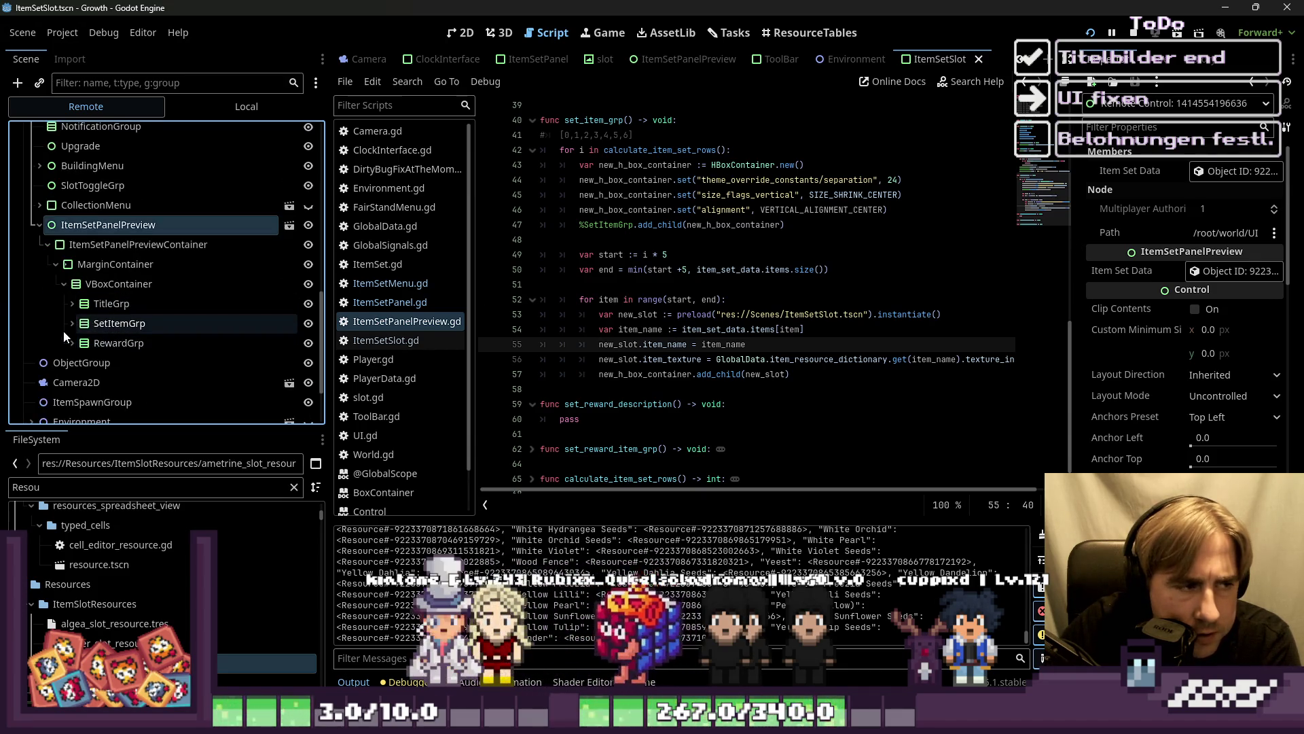
click(102, 344)
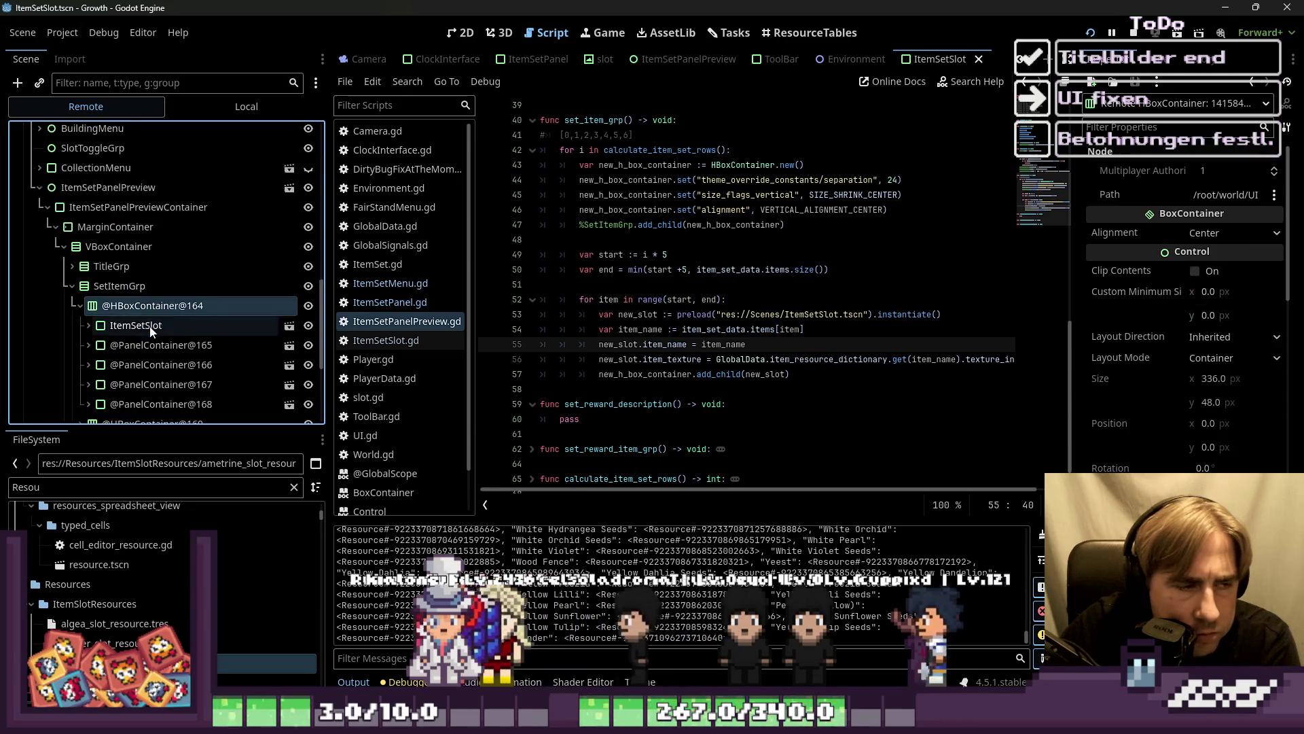
scroll(102, 345, down, 2)
click(88, 288)
click(141, 290)
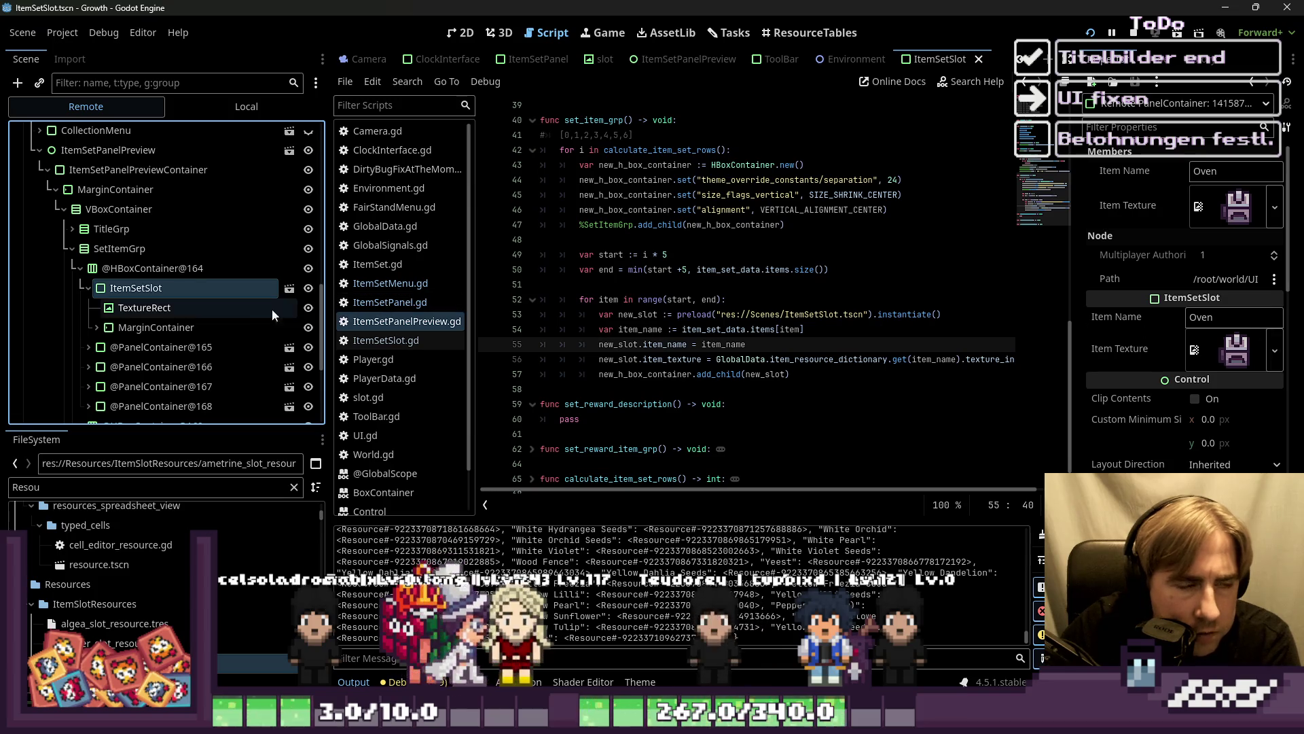
click(80, 269)
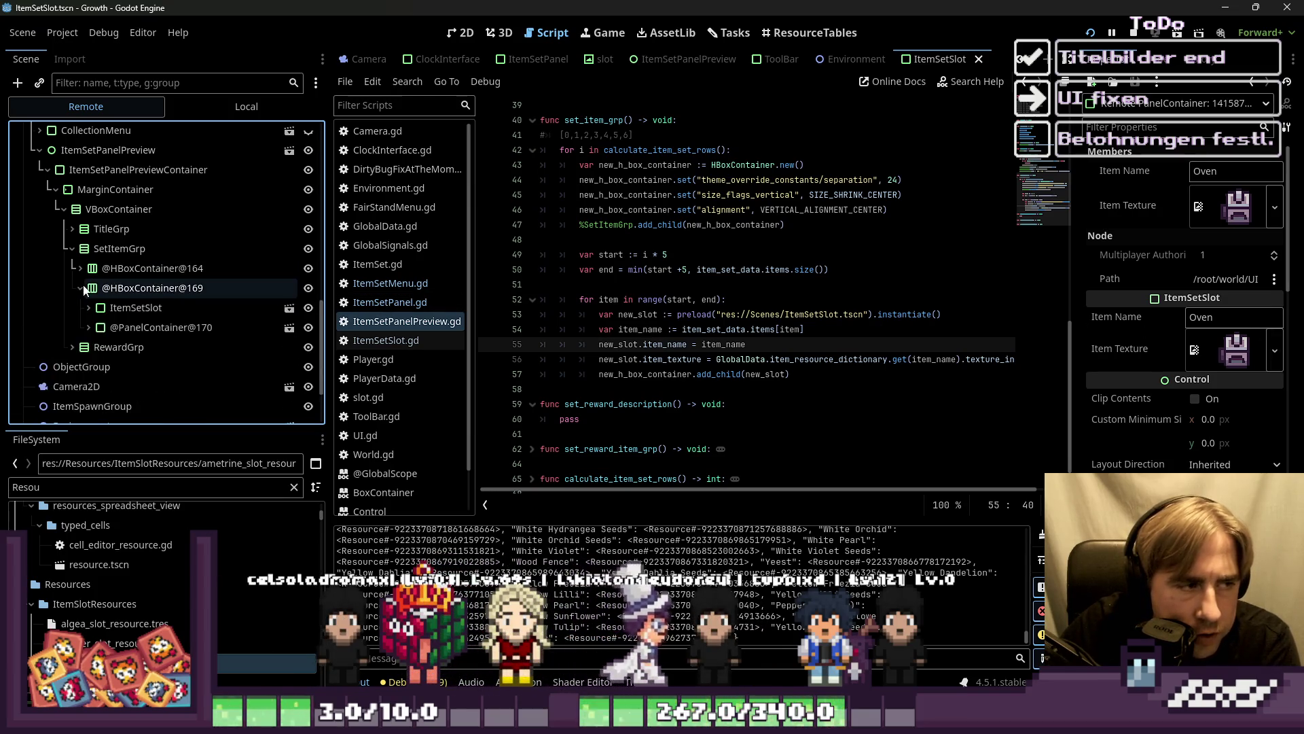
scroll(721, 349, down, 1)
mouse_move(721, 346)
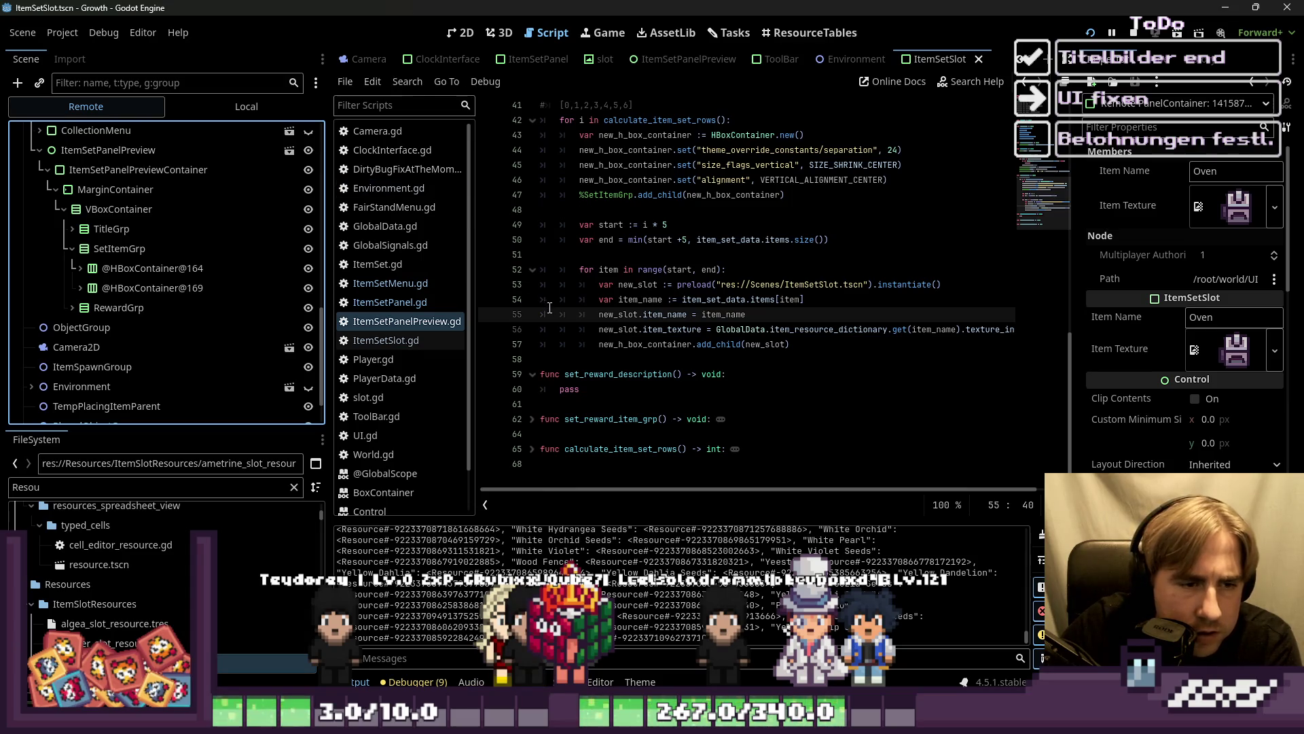
Step: Call set_item_modulate() in ItemSetSlot's _ready after set_item_texture(), then relaunch the game
click(682, 299)
click(387, 340)
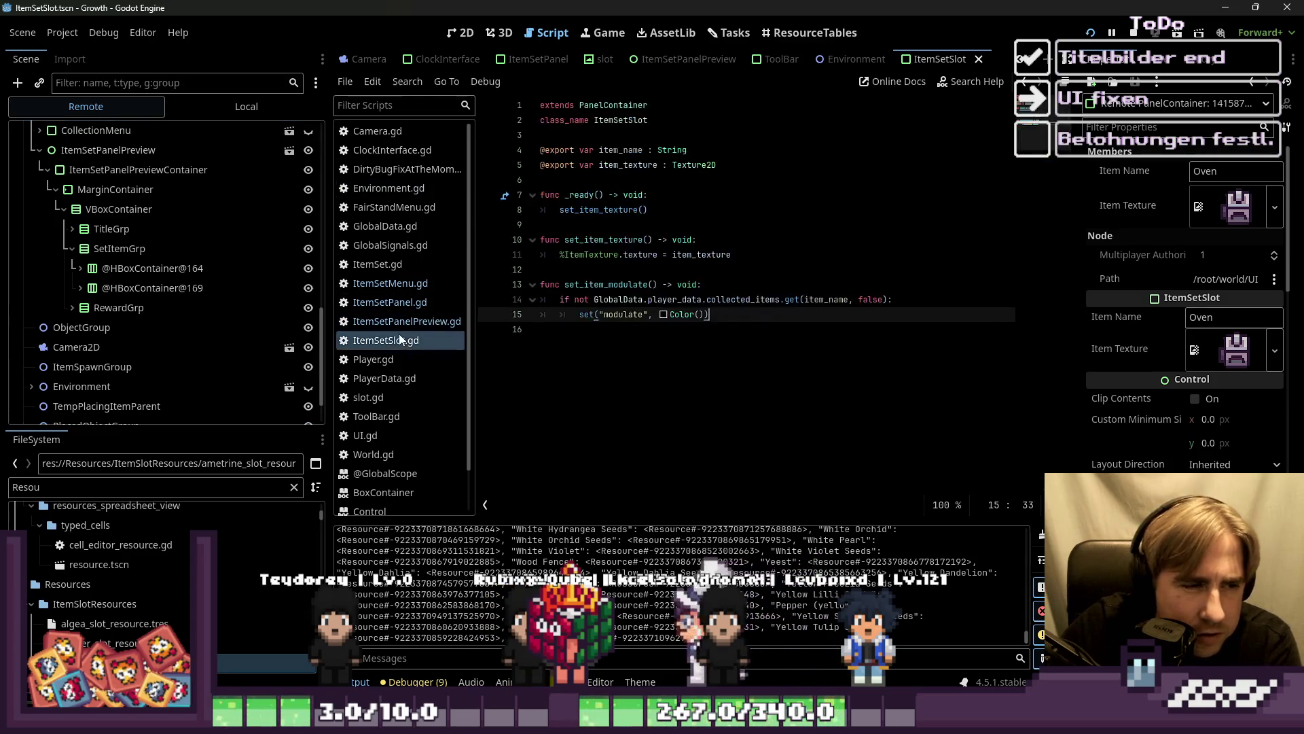
click(600, 299)
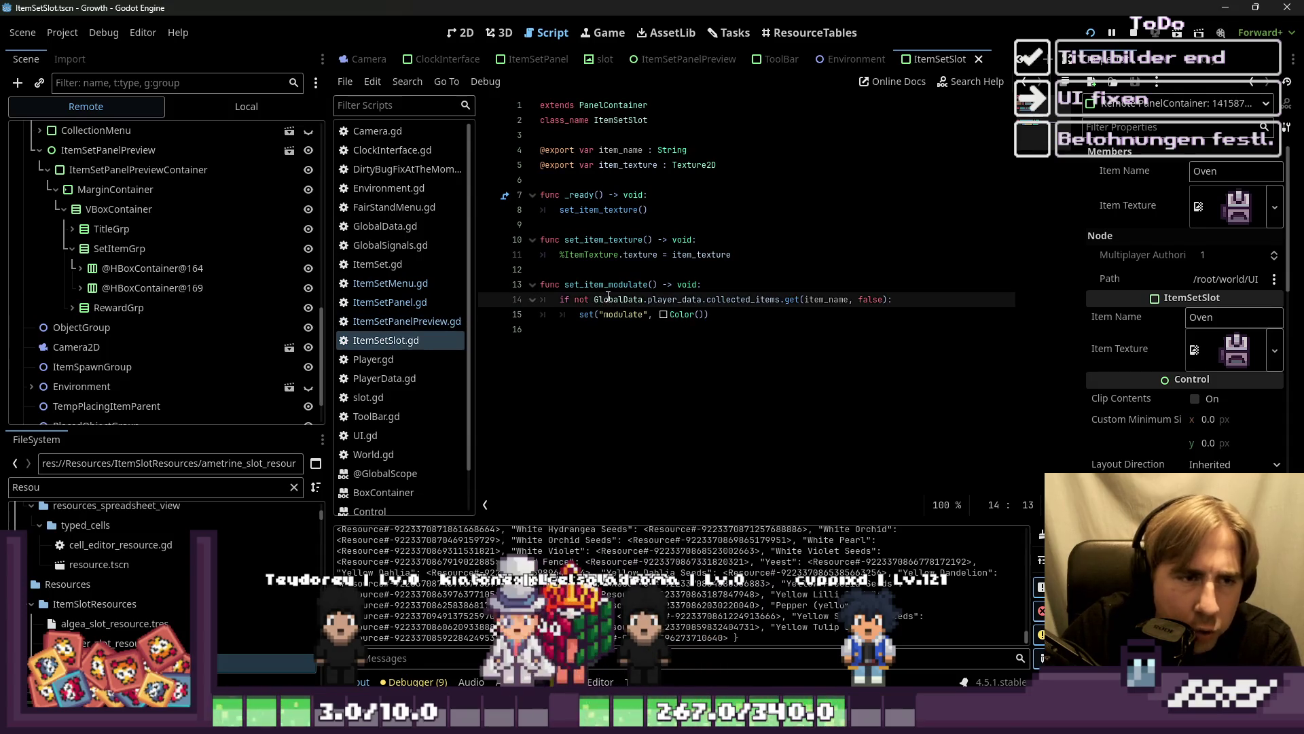
click(657, 284)
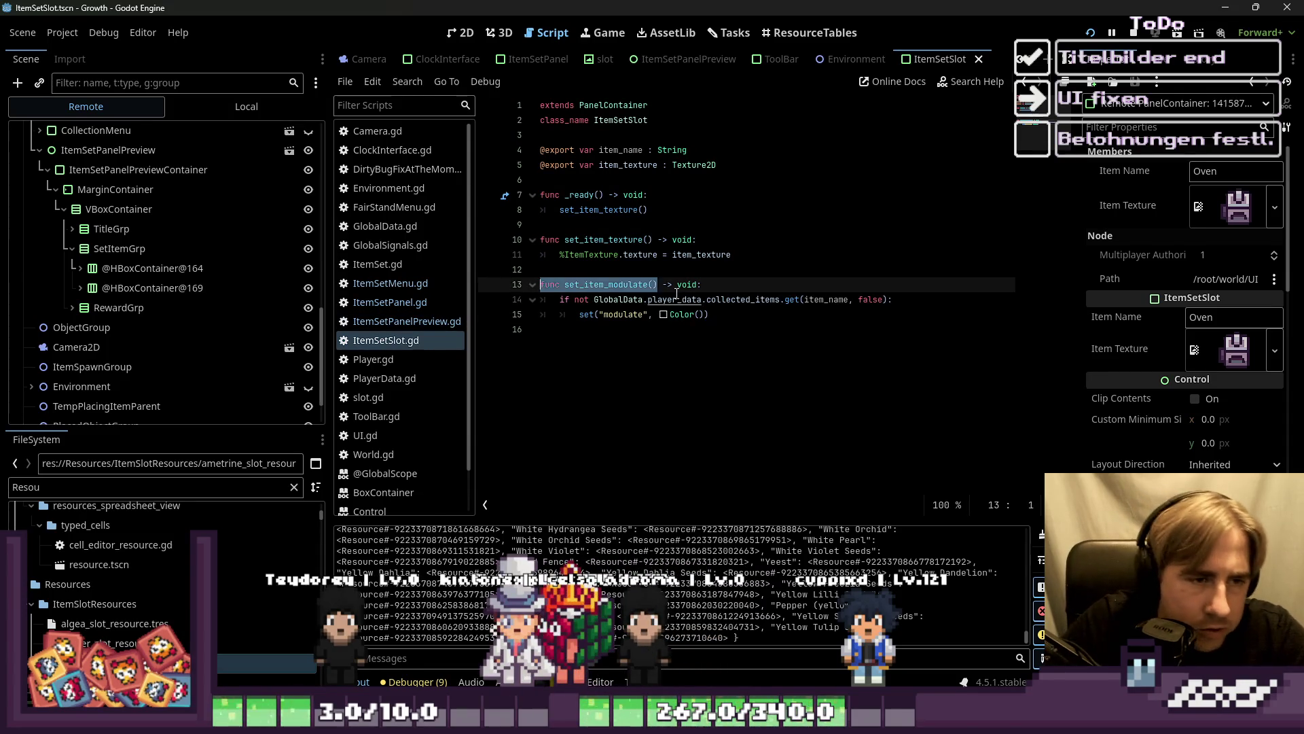
key(Up)
key(Up)
key(Up)
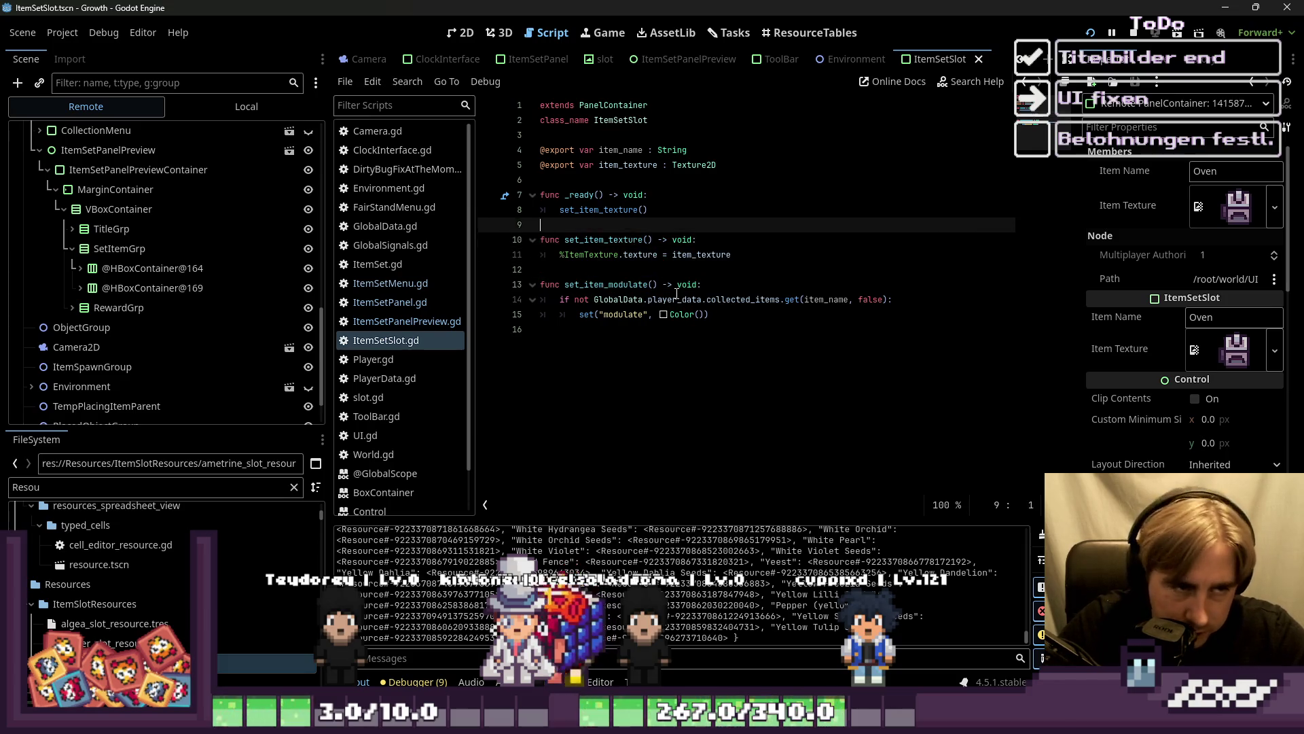
key(Return)
key(Up)
text(set_item_modulate())
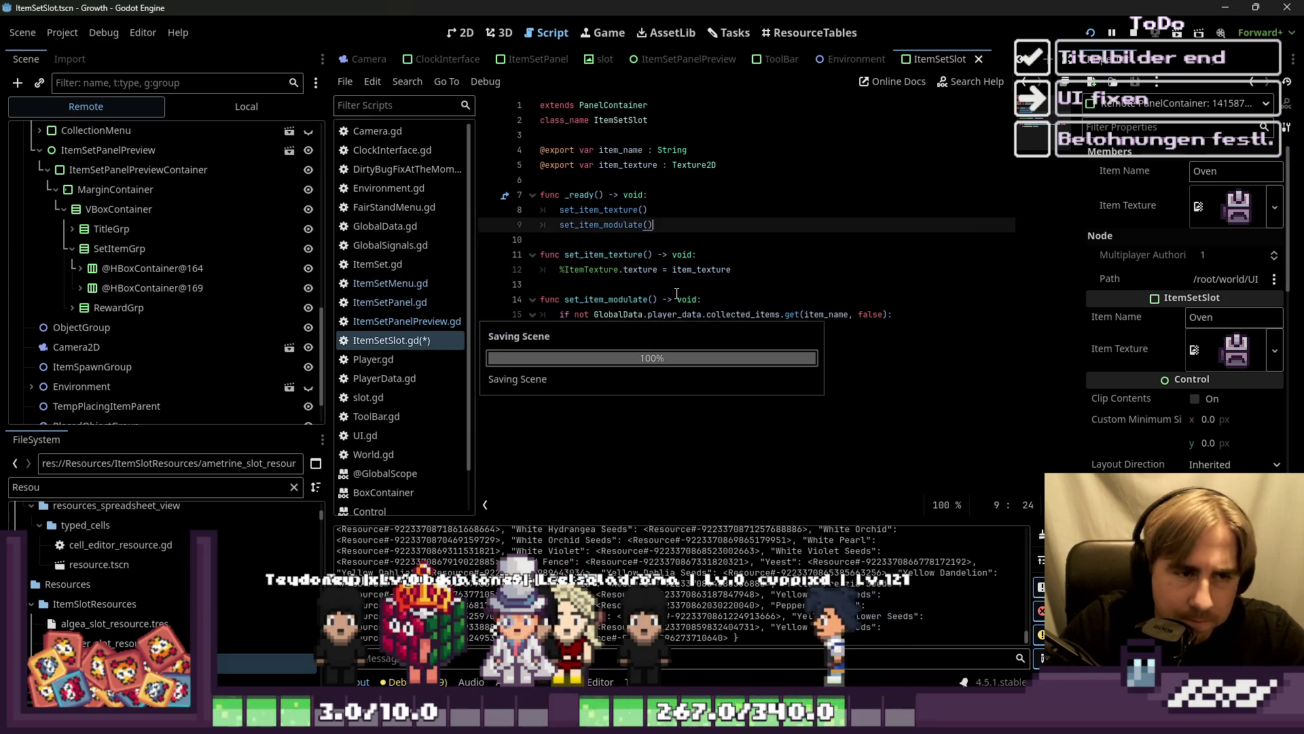
click(1087, 29)
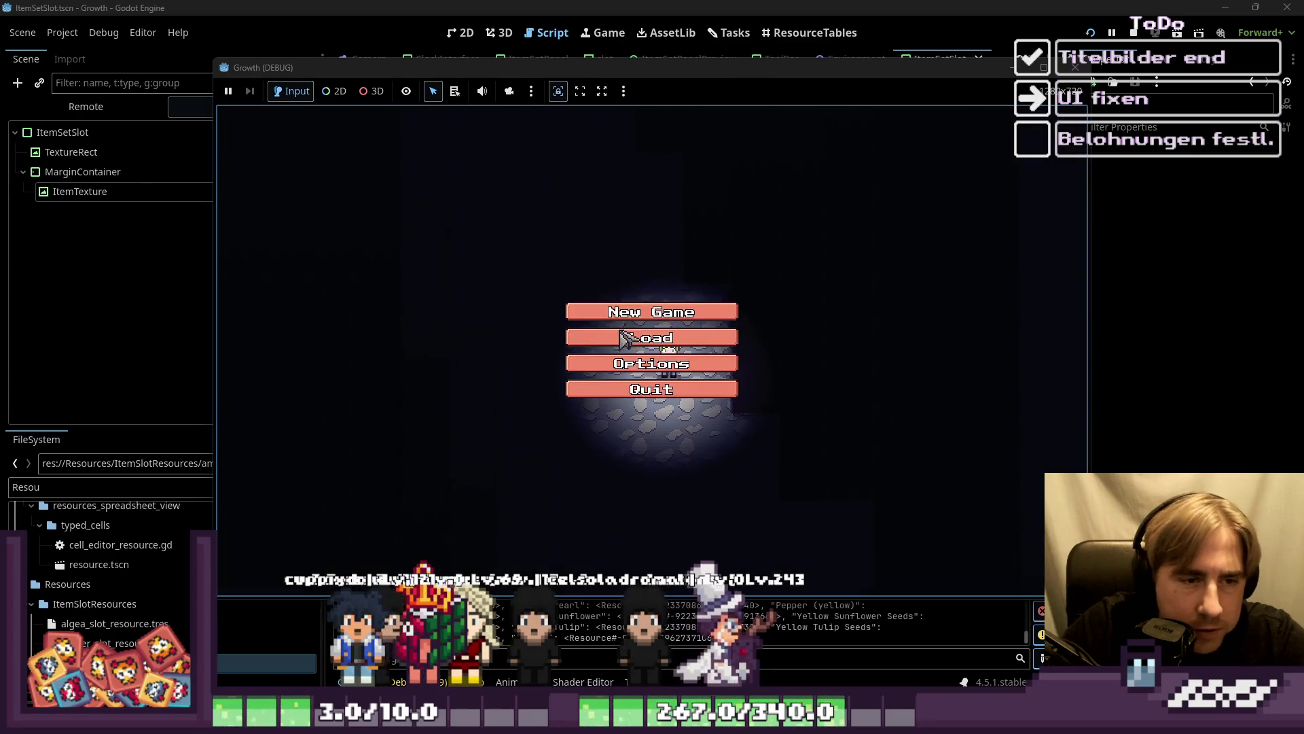
Step: Load the saved game, view the Automation Machines set's blacked-out slots, and stop with F8
click(662, 337)
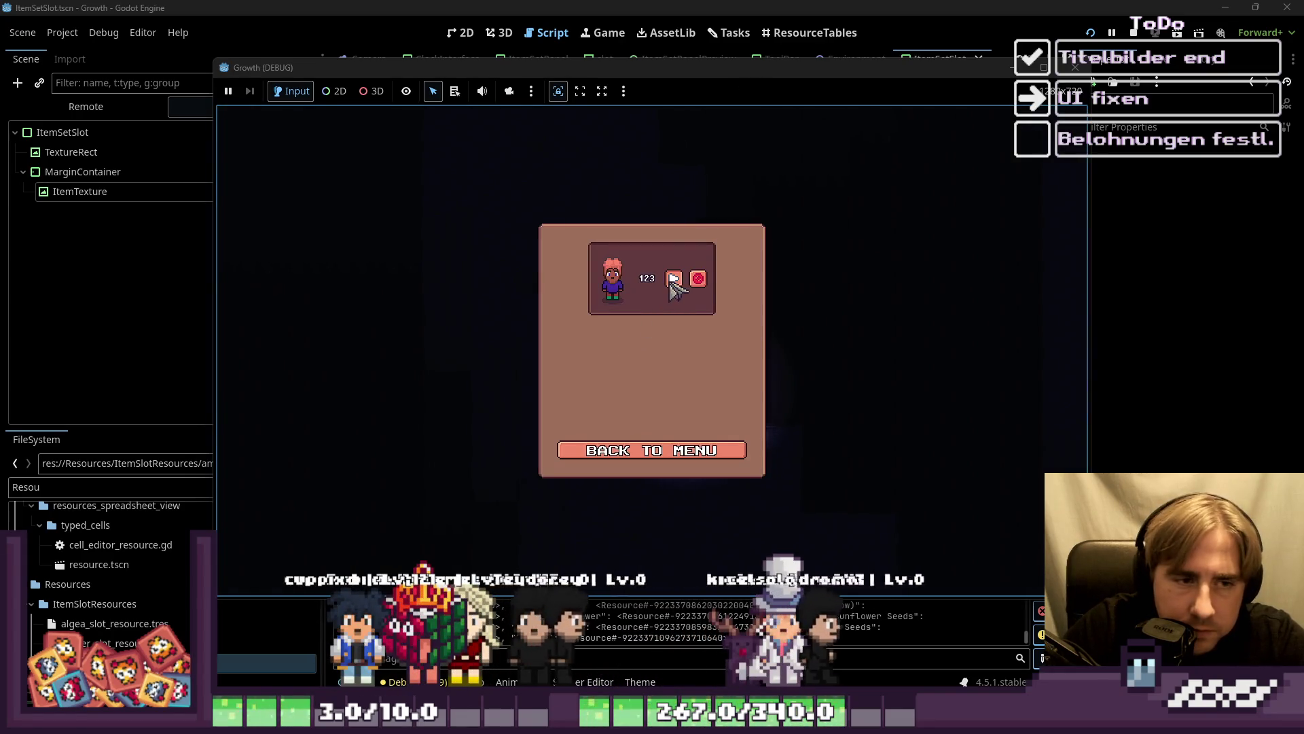
click(671, 283)
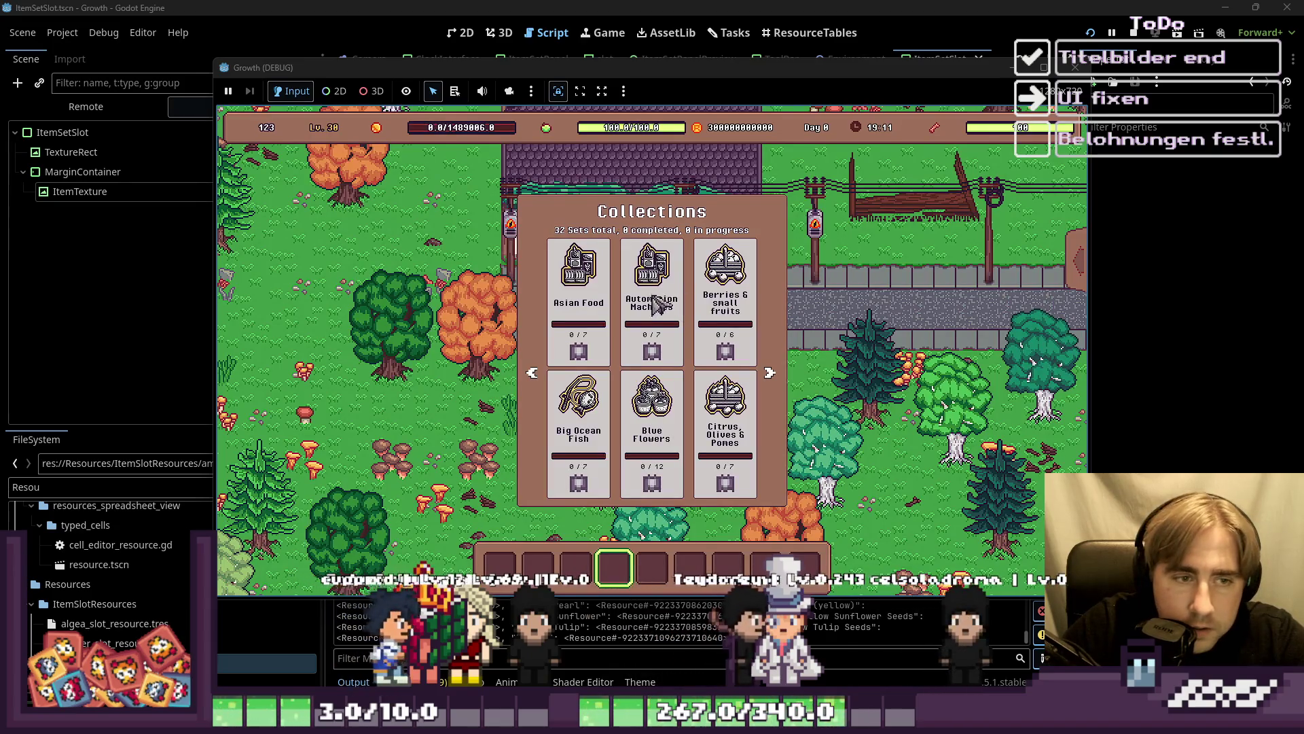
click(655, 298)
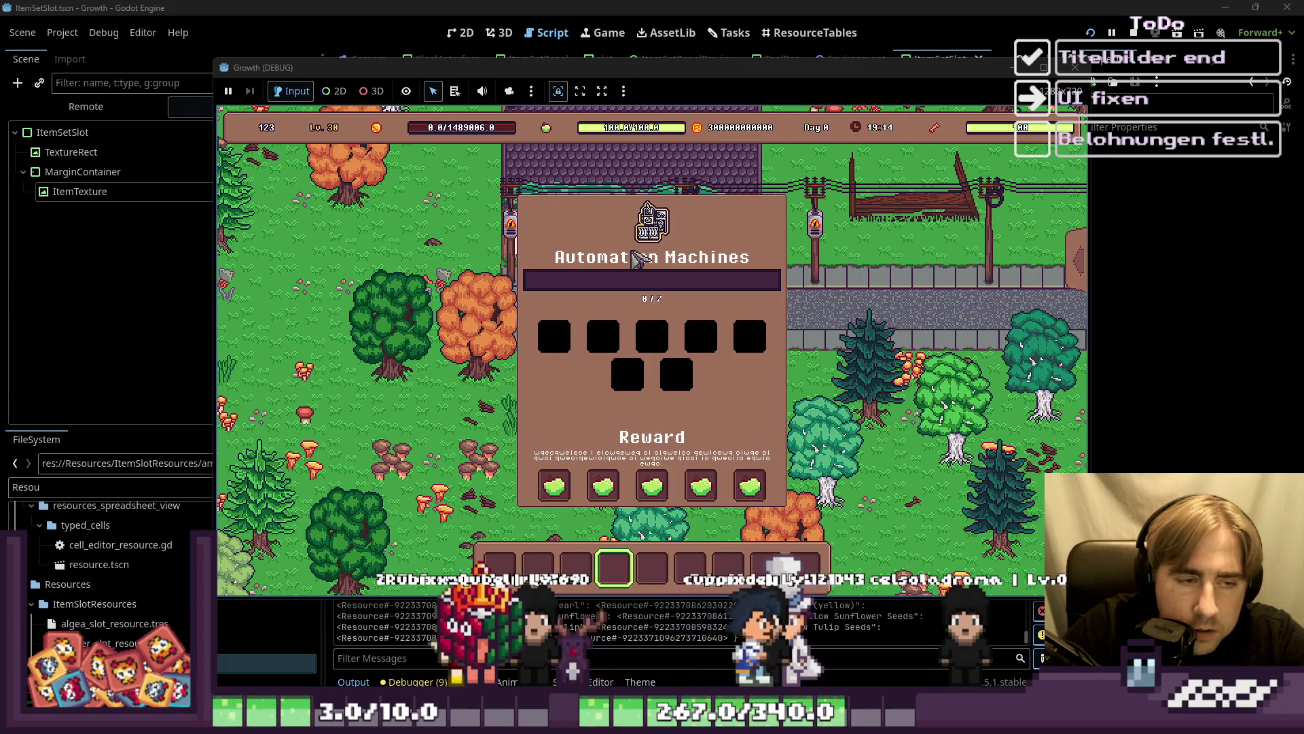
key(F8)
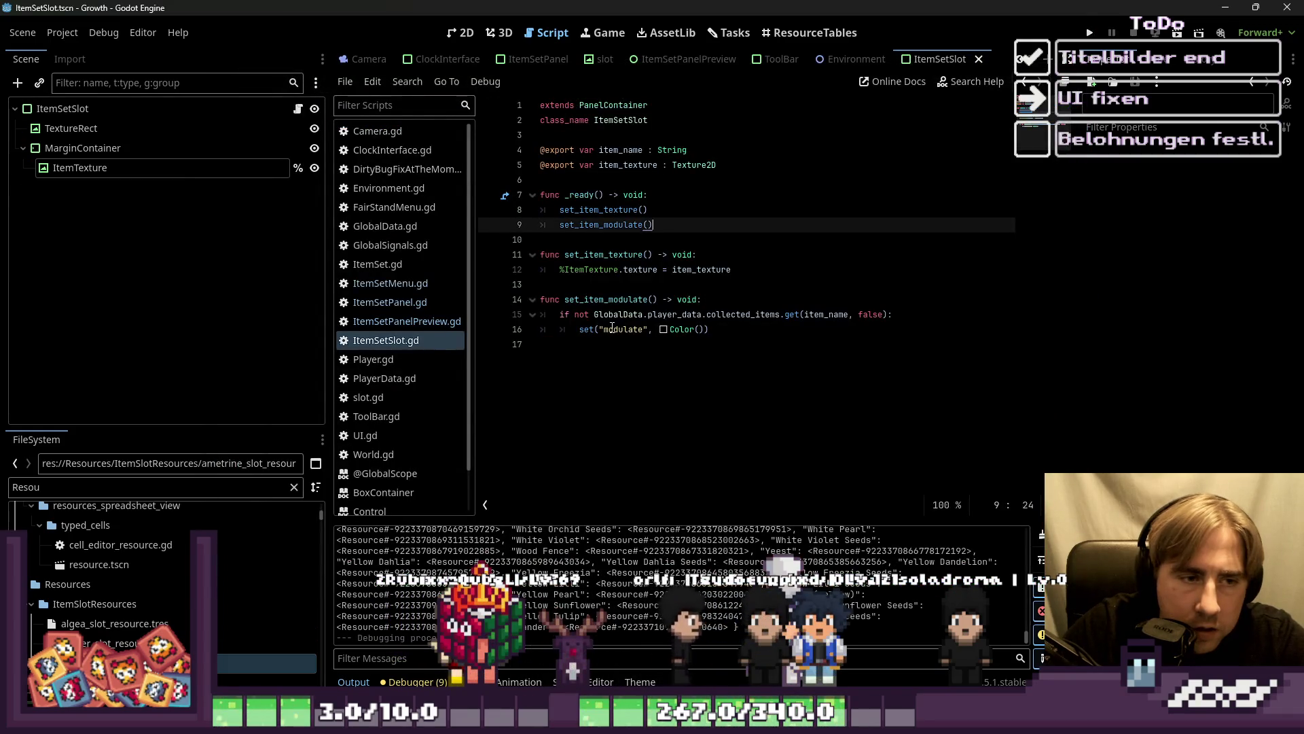
Step: Apply the modulate call to %ItemTexture on line 16 and launch the game to test
click(604, 330)
text(%Item)
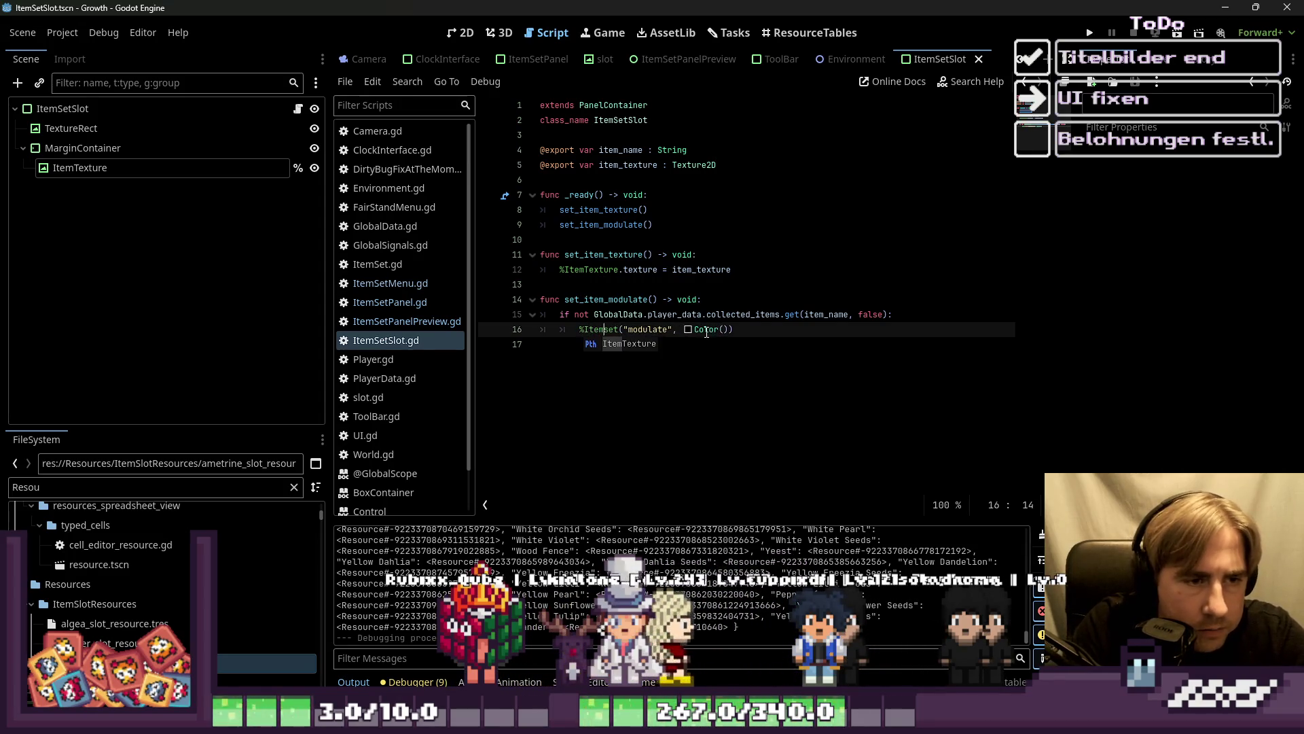
text(Textur)
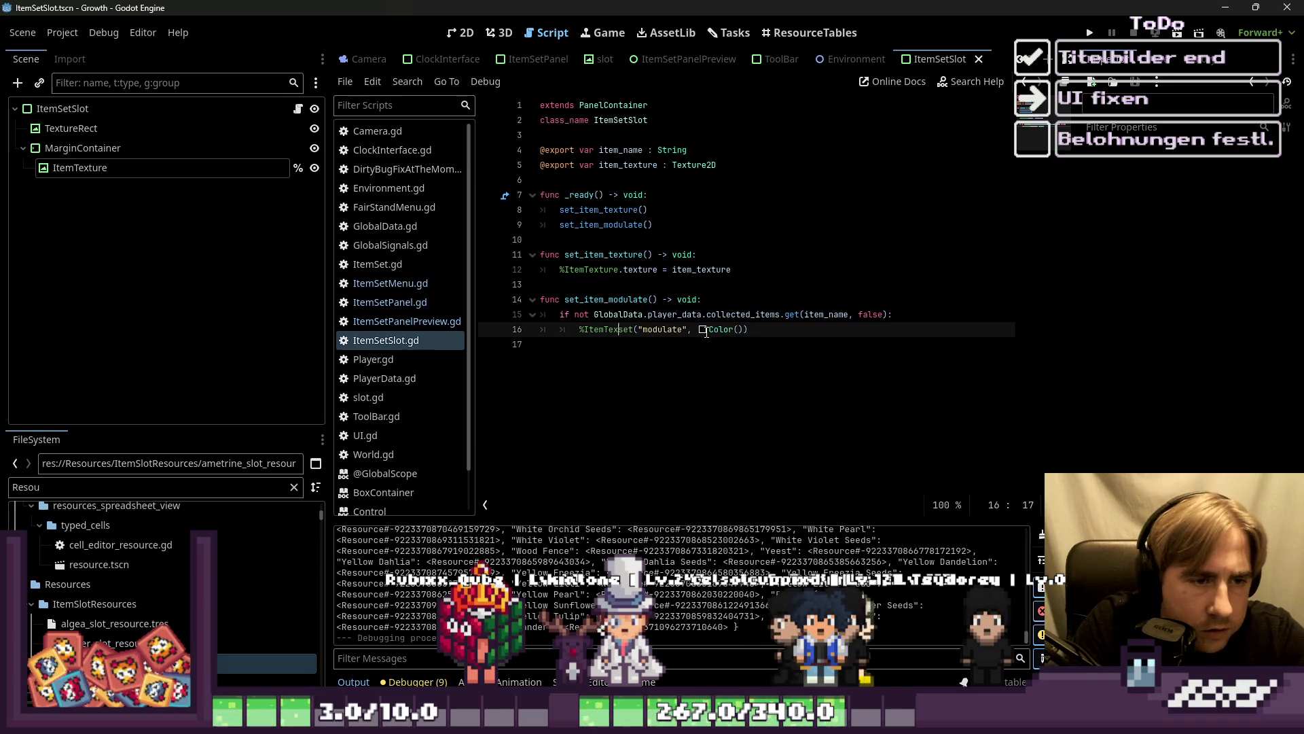
text(ture.)
click(759, 284)
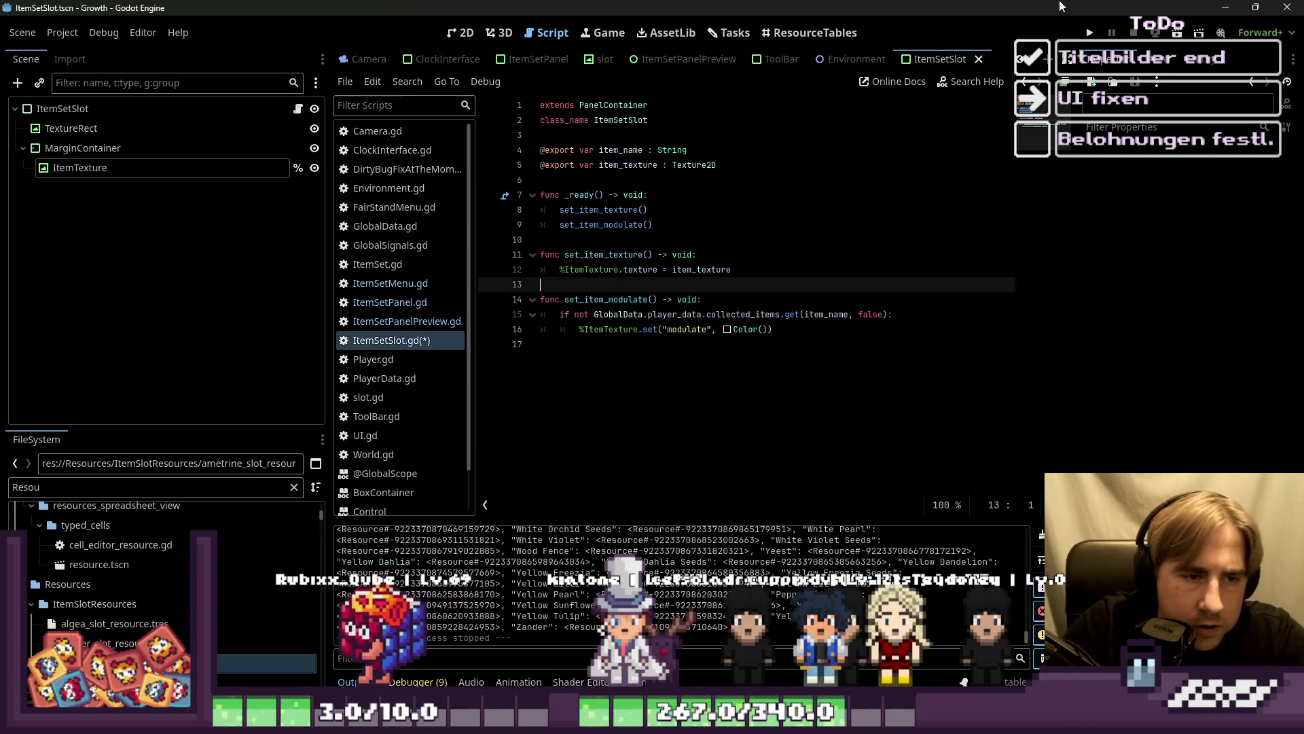
click(1090, 32)
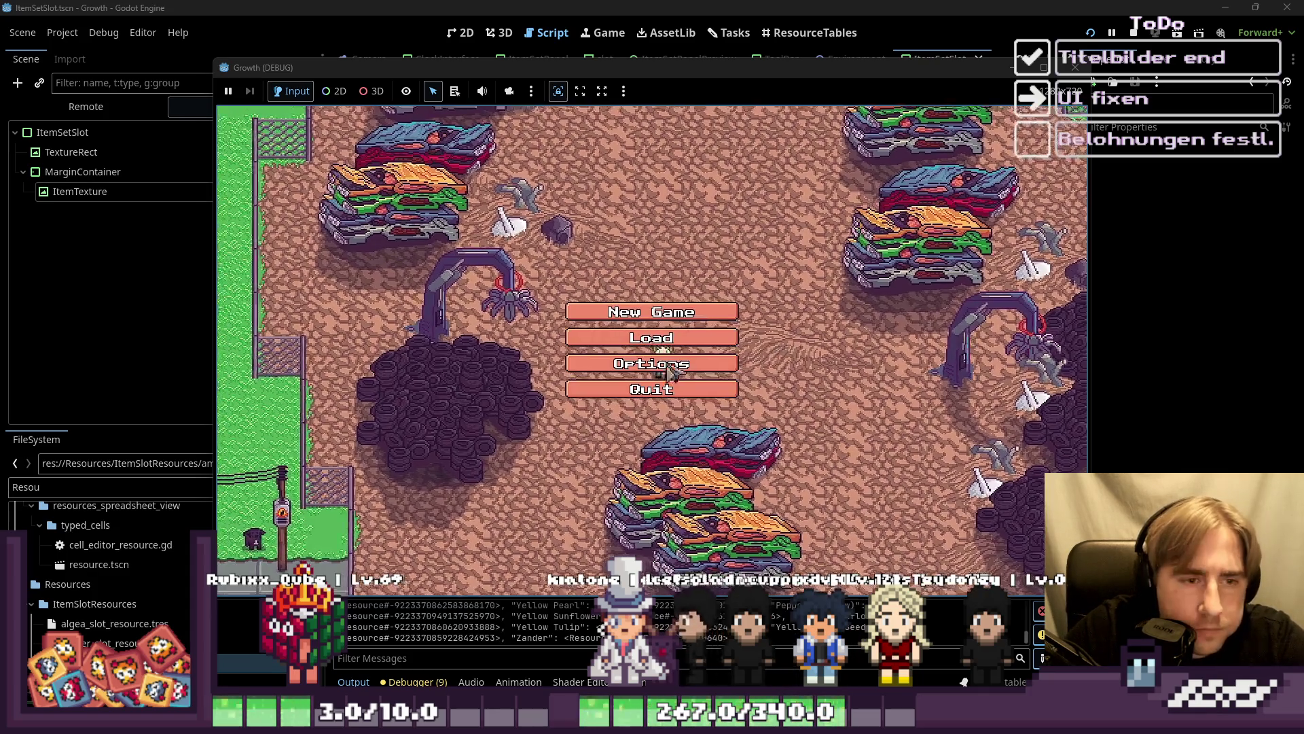
Step: Load the saved game and view the Automation Machines set to check its uncollected silhouettes
click(673, 319)
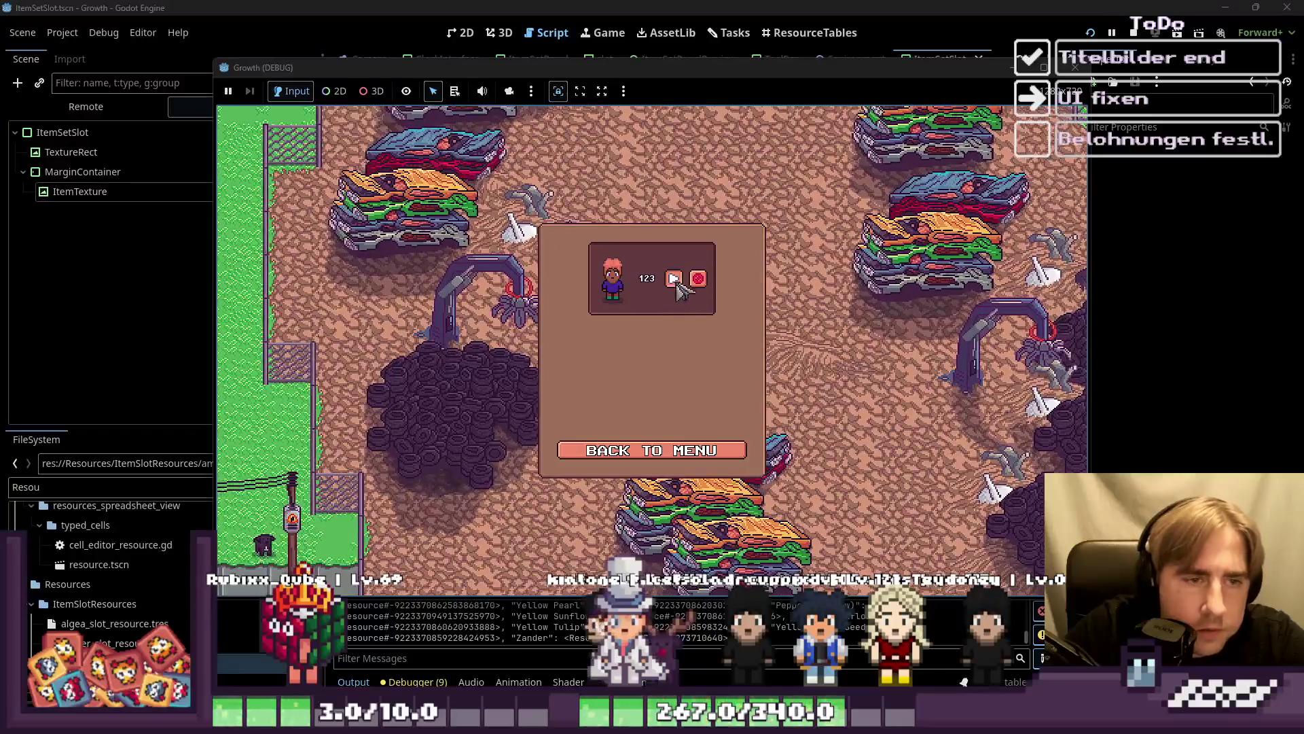
click(677, 284)
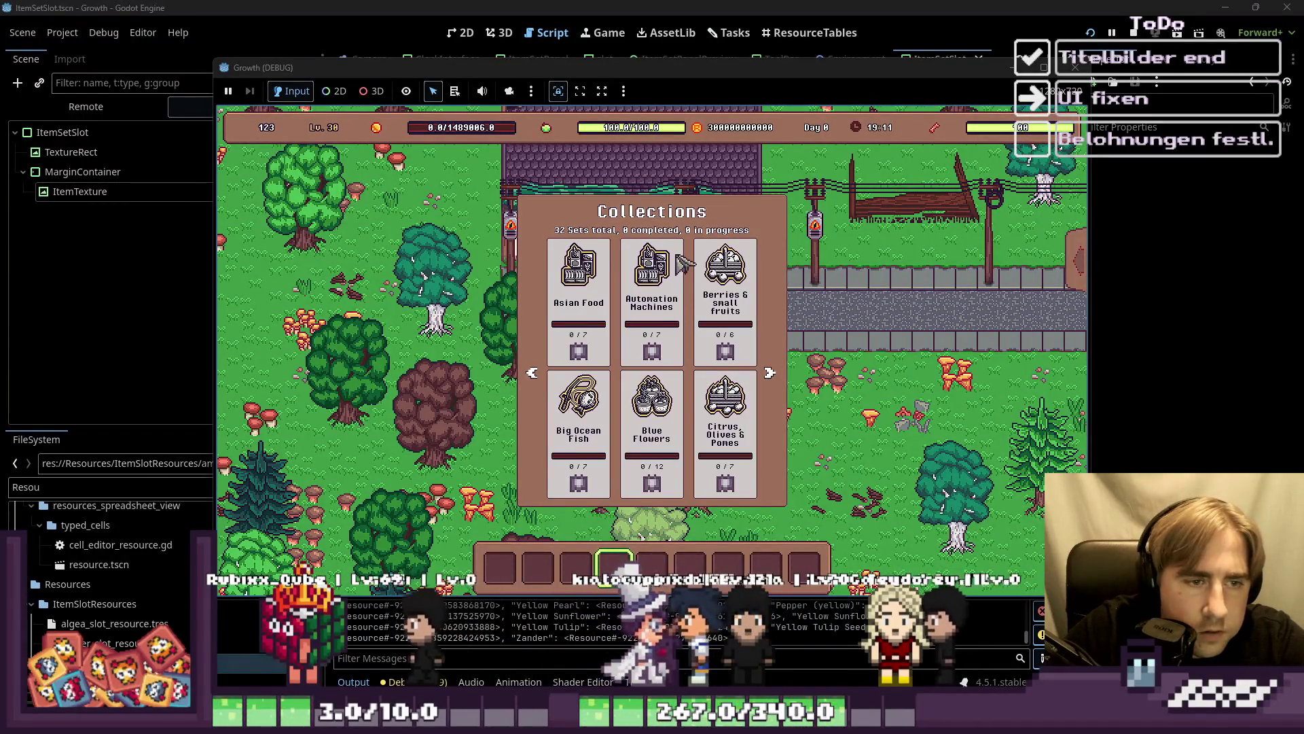
click(678, 258)
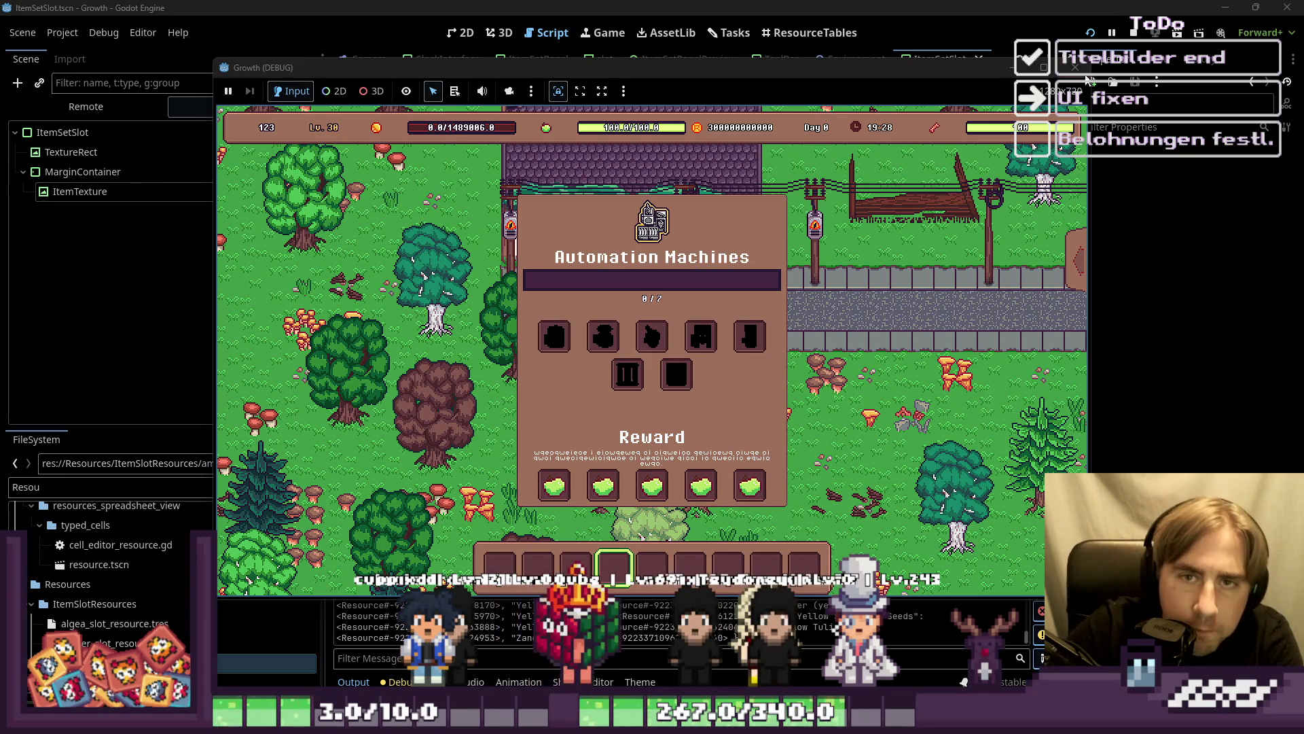
Step: Restart the game, reload the save, and check Citrus, Olives & Pomes shows seven dark silhouettes
click(1075, 66)
click(1090, 33)
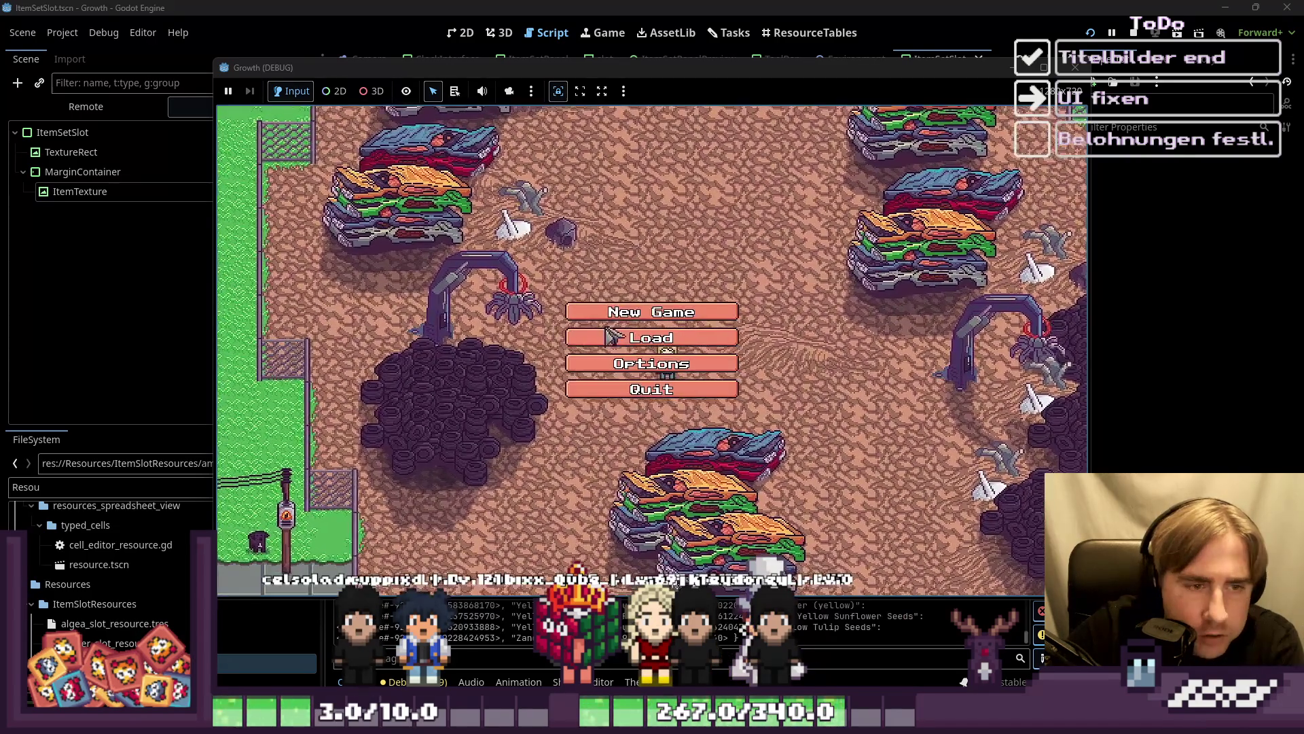
click(645, 329)
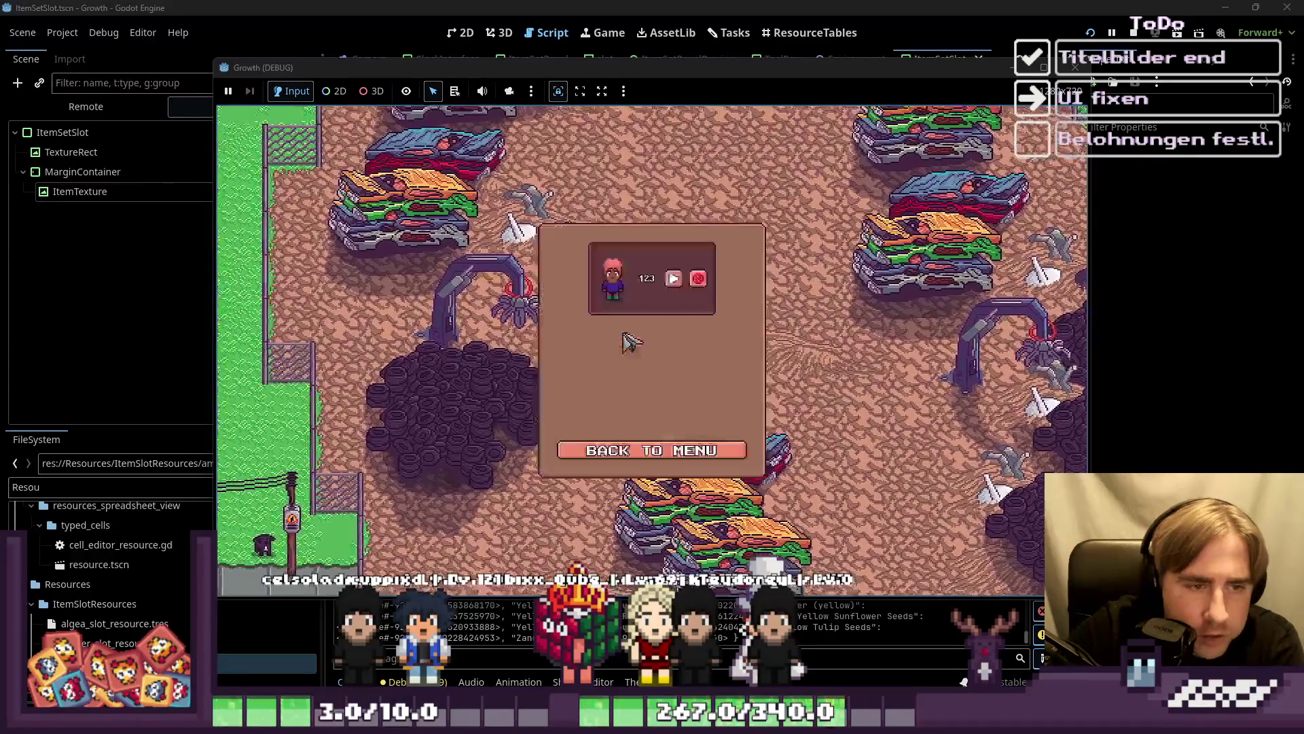
click(674, 280)
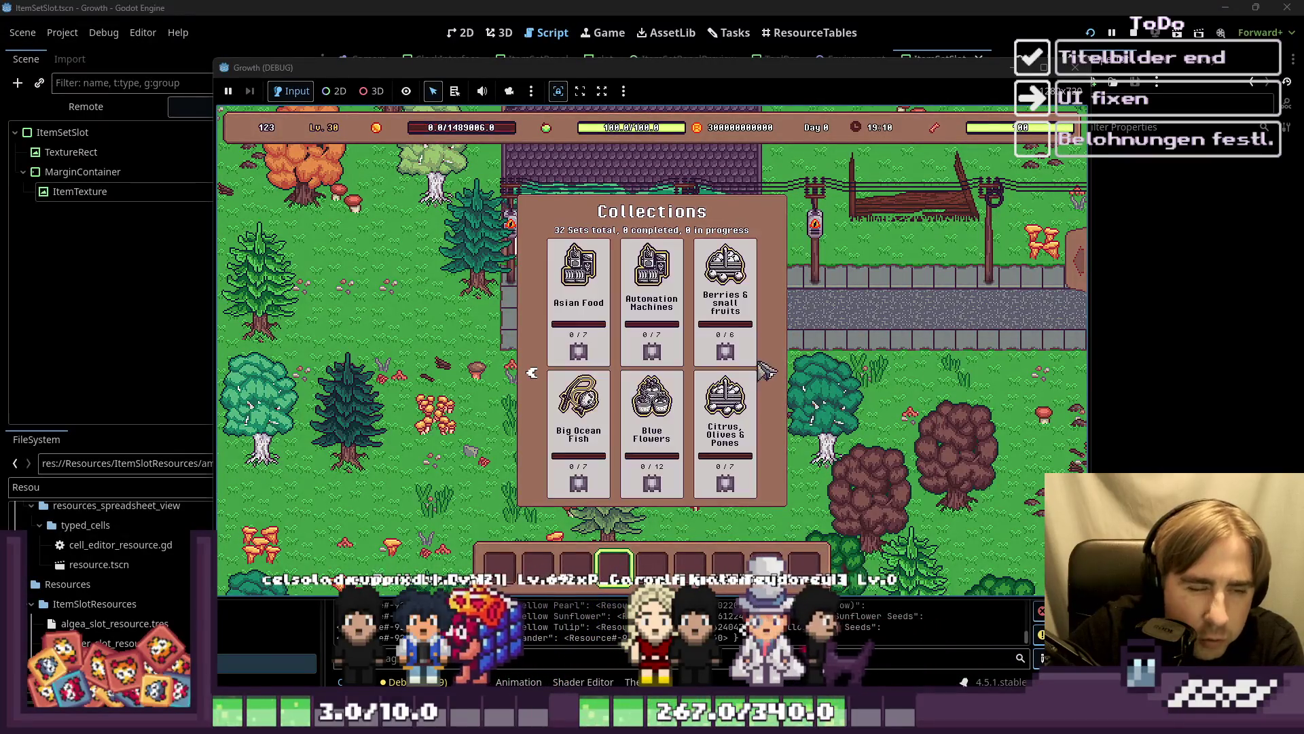
key(2)
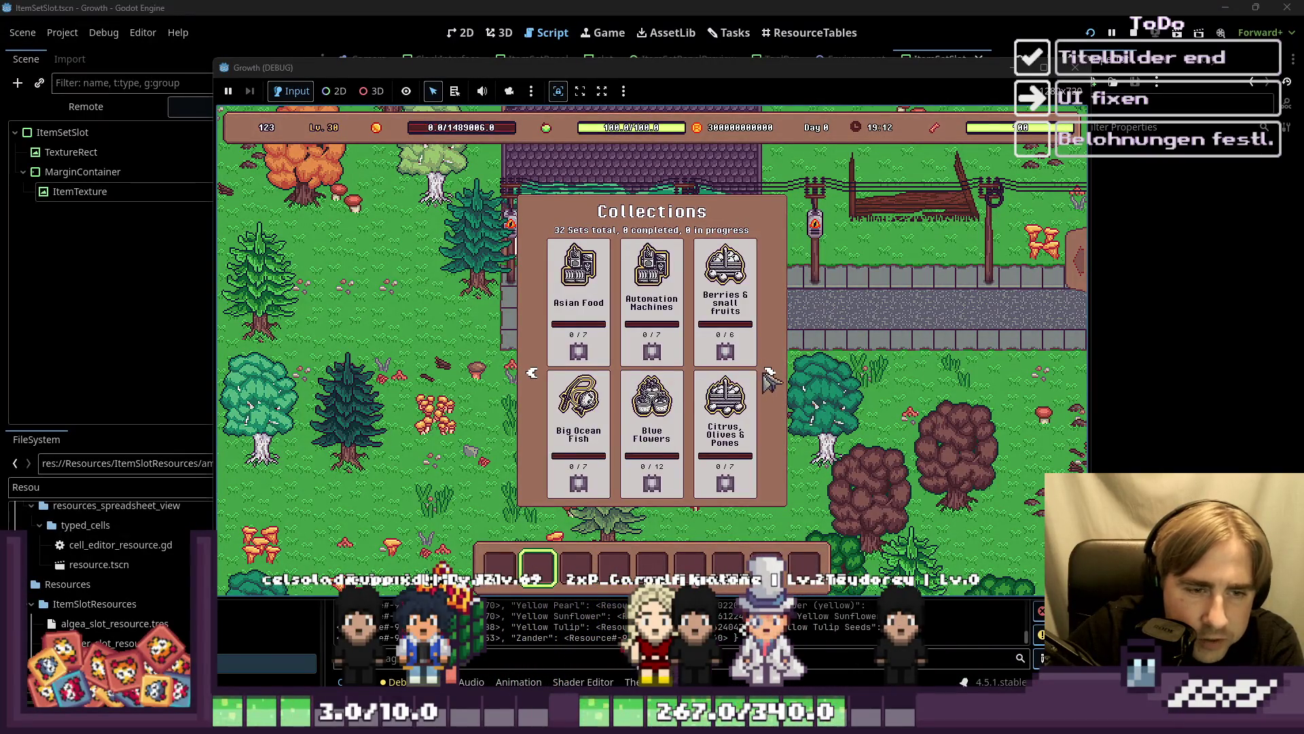
click(766, 374)
click(532, 373)
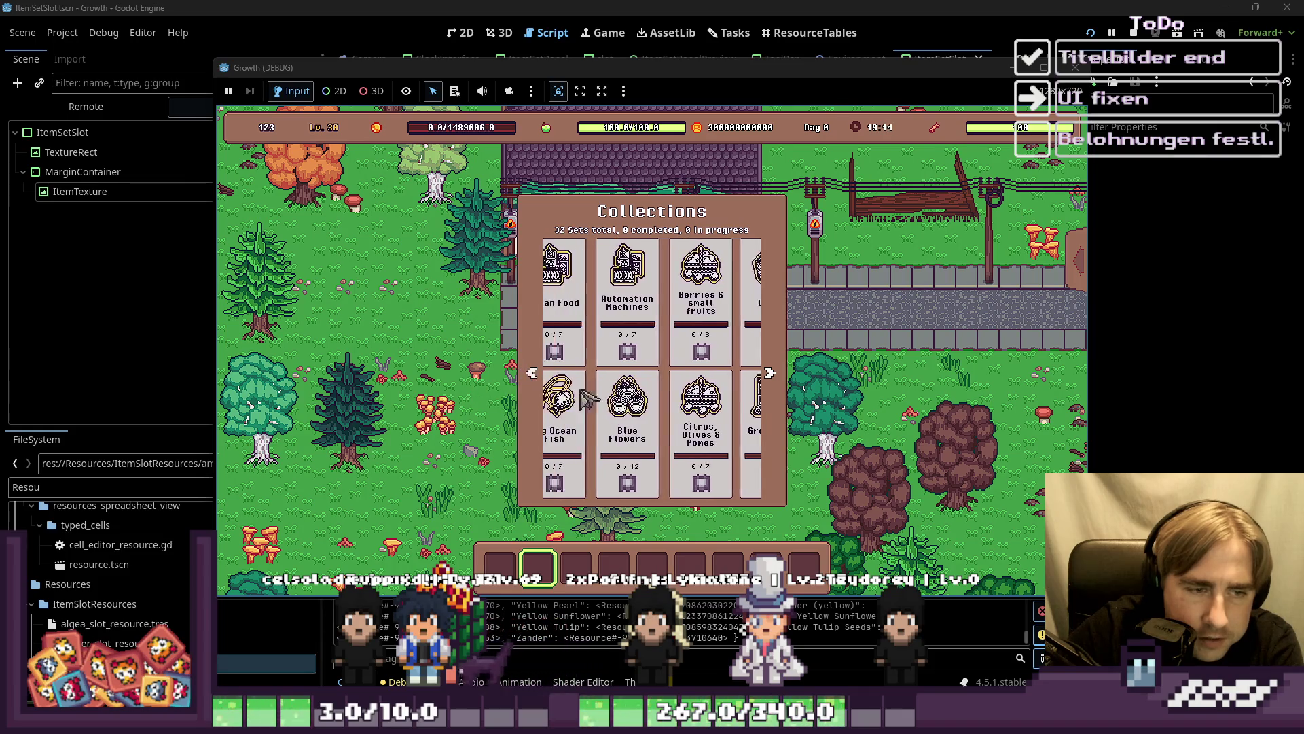
click(701, 399)
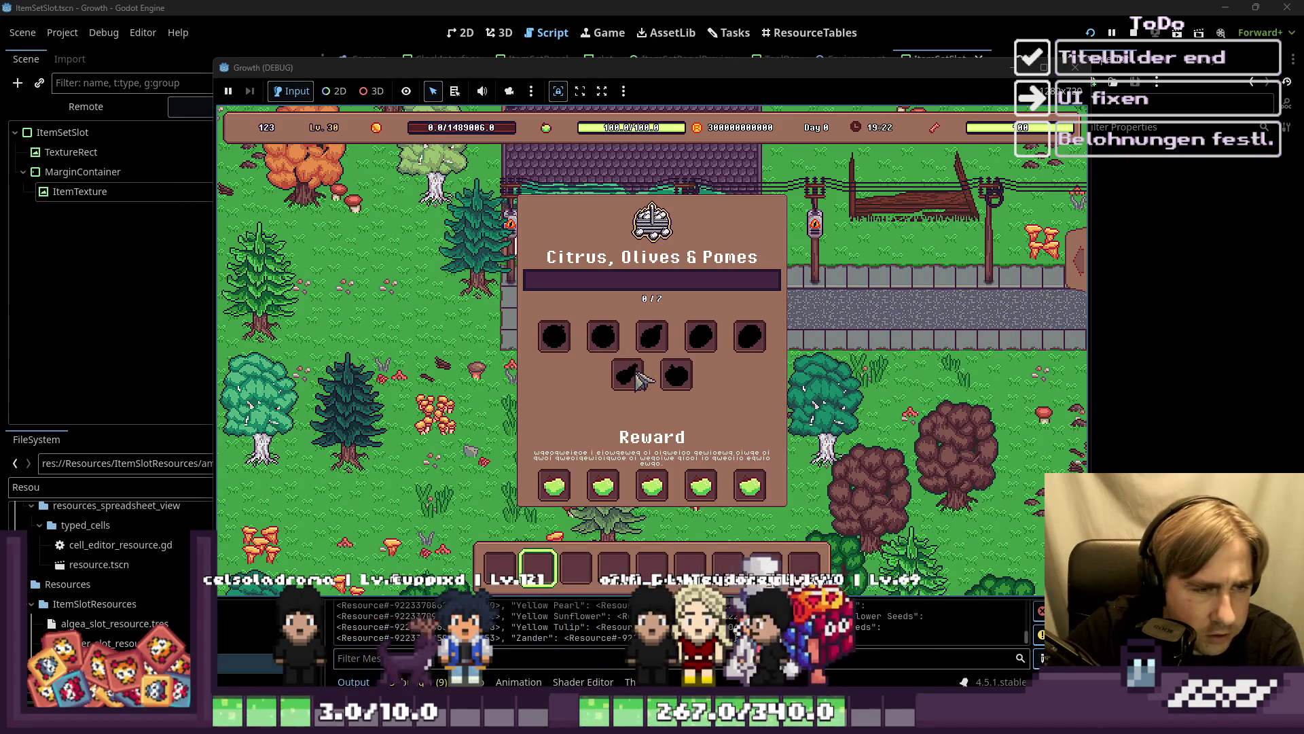
mouse_move(565, 72)
mouse_down()
mouse_move(911, 84)
mouse_move(652, 61)
mouse_up()
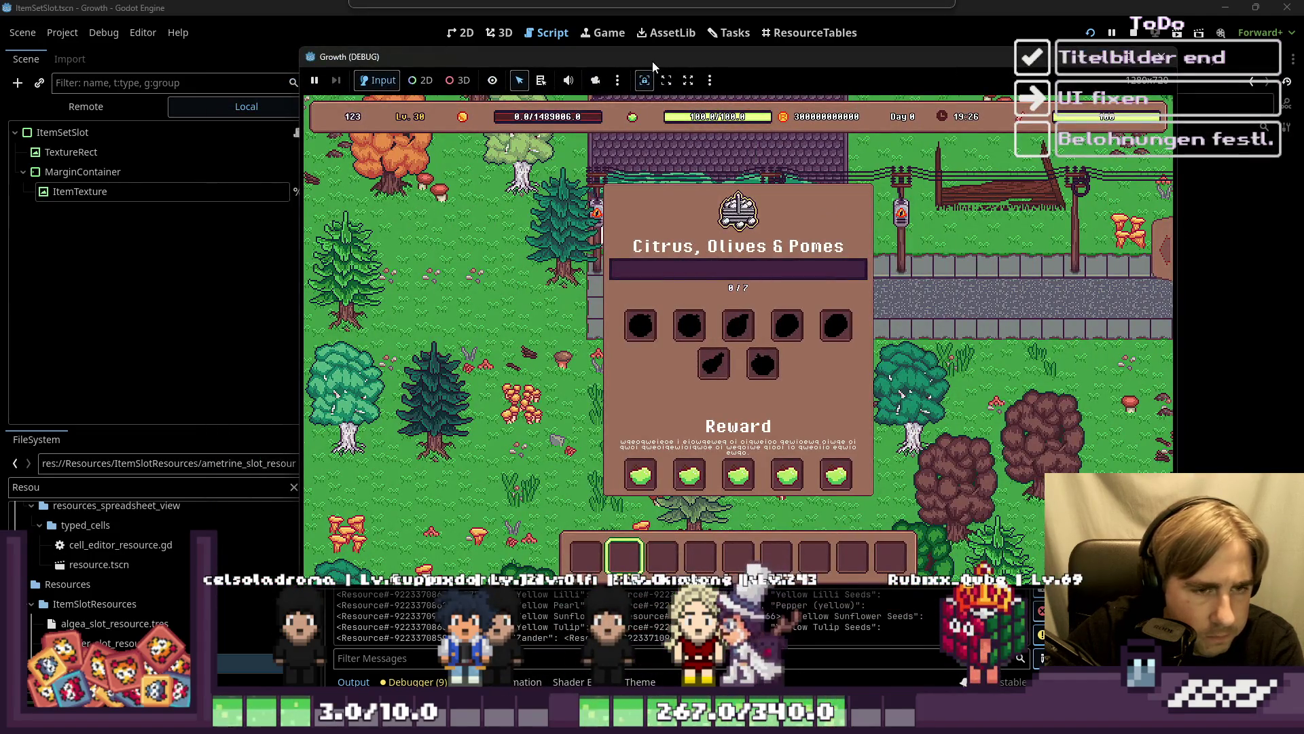
click(869, 26)
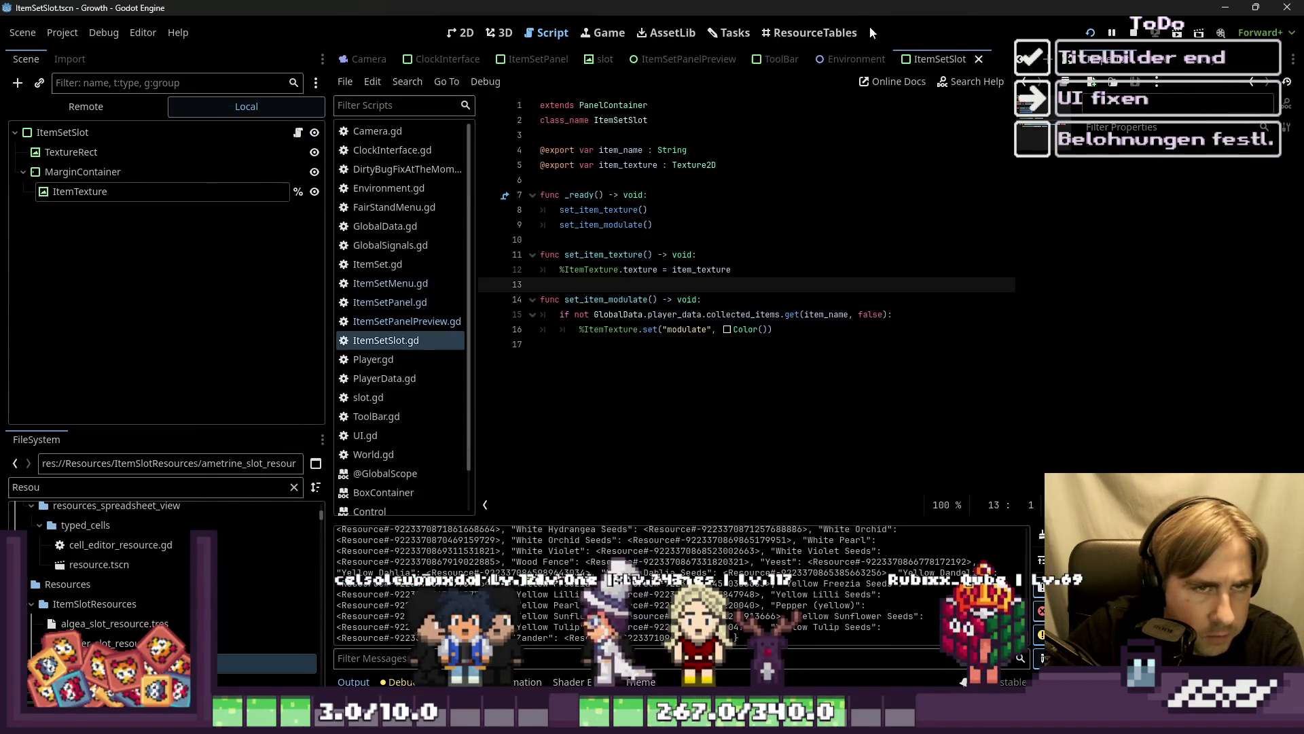
Step: Inspect CitrusOlivesPomeSet.tres (ID 05) from ResourceTables row 05, then return to ItemSetSlot.gd
click(815, 32)
scroll(658, 274, down, 5)
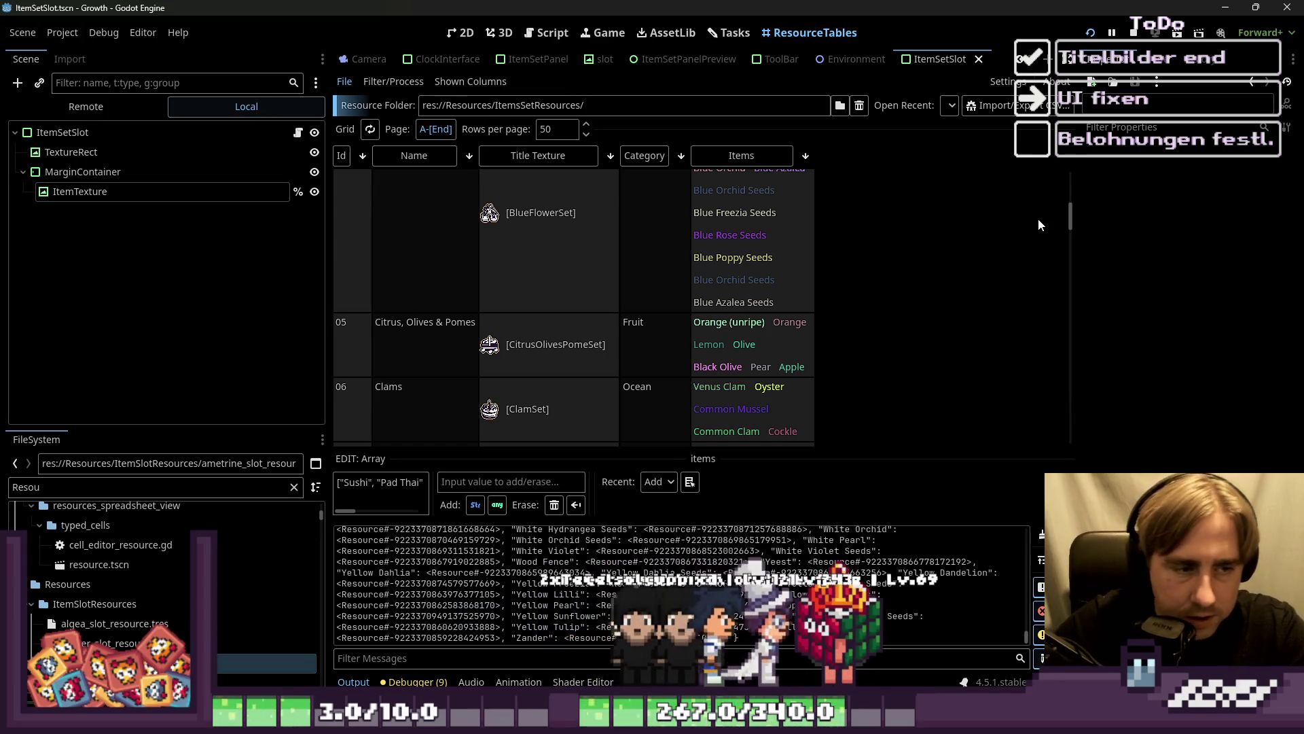
click(786, 353)
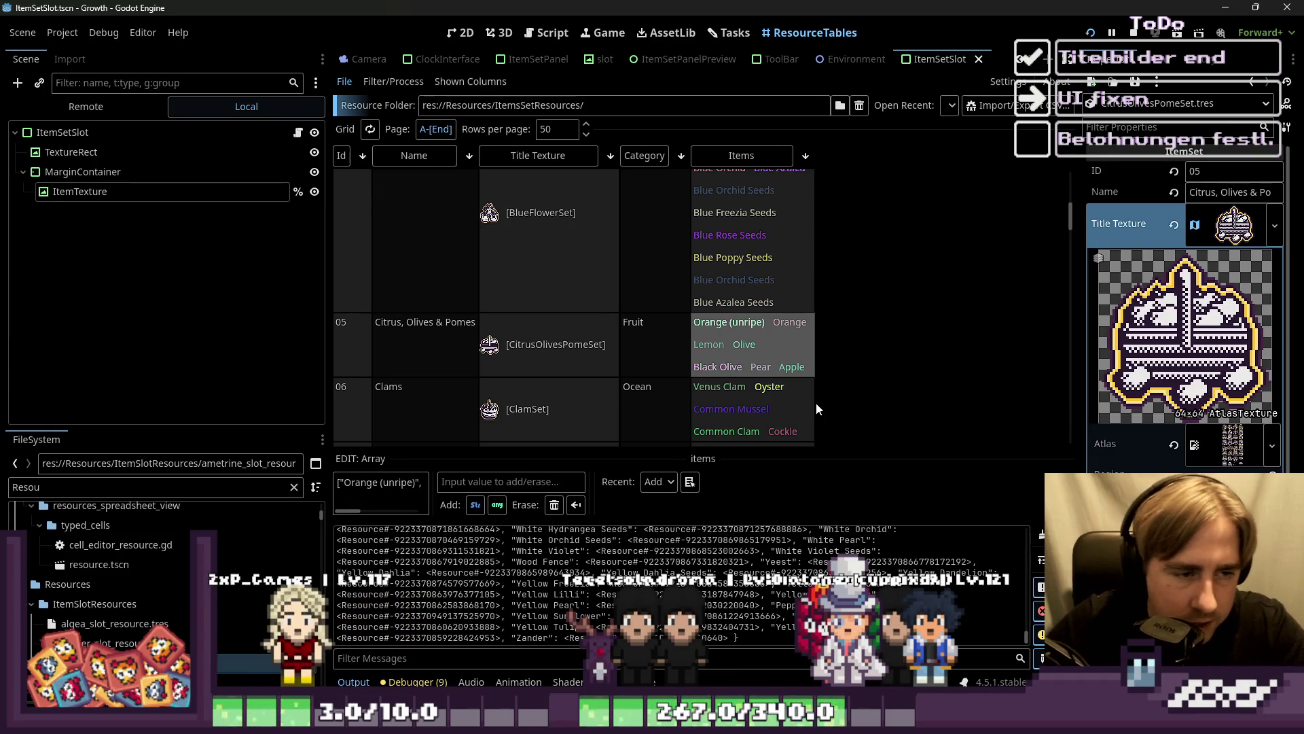
scroll(839, 381, down, 3)
scroll(857, 357, down, 1)
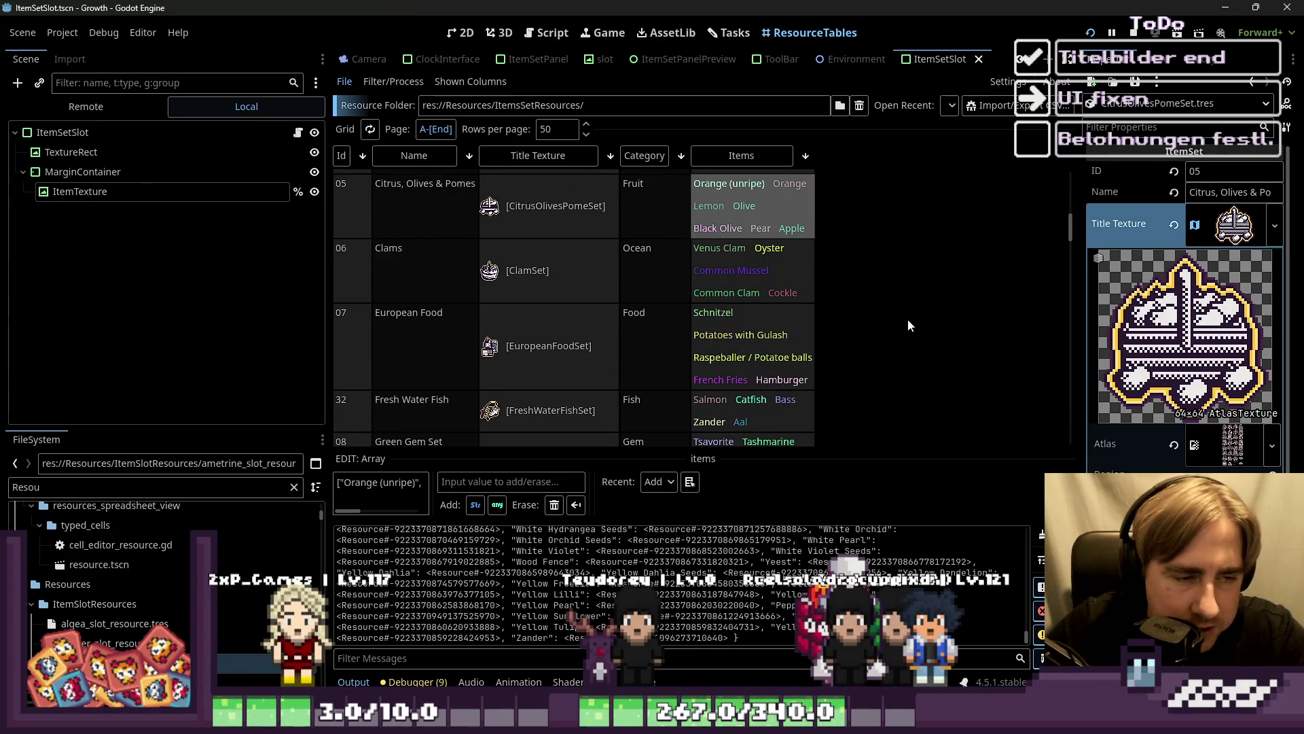
scroll(908, 320, down, 5)
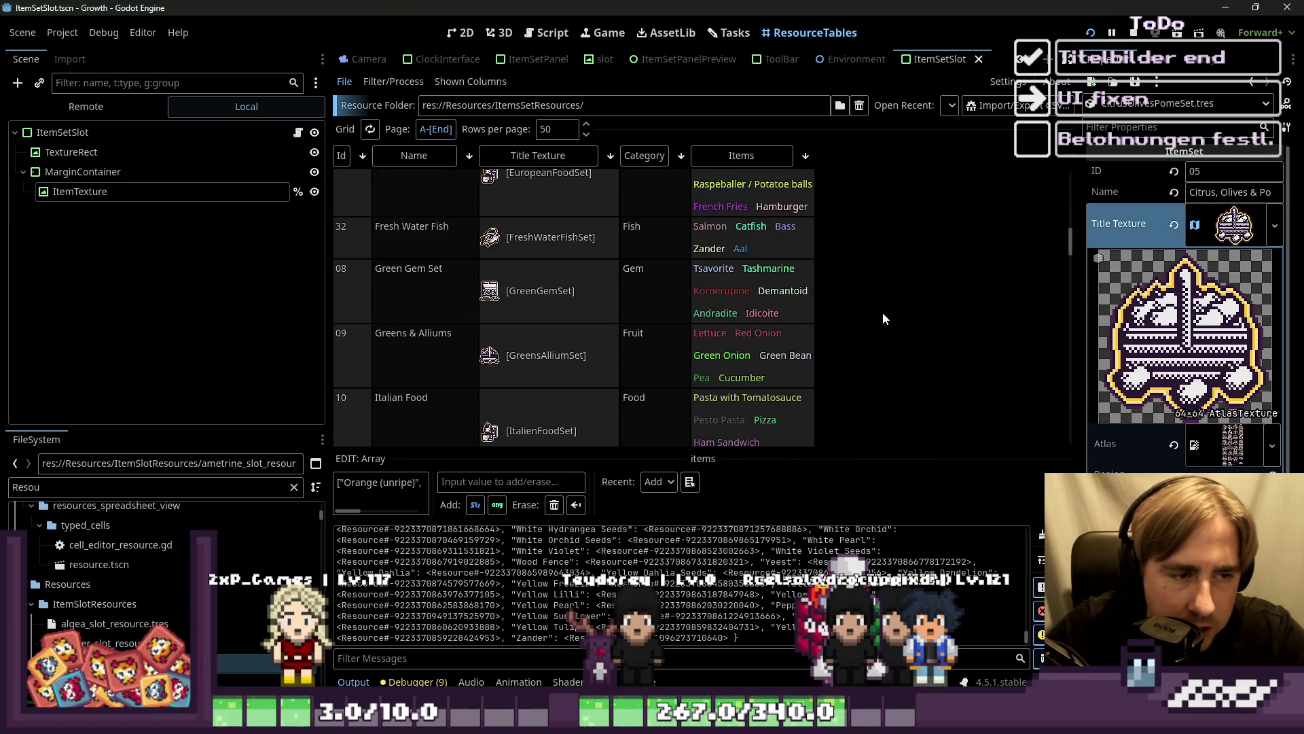
click(530, 34)
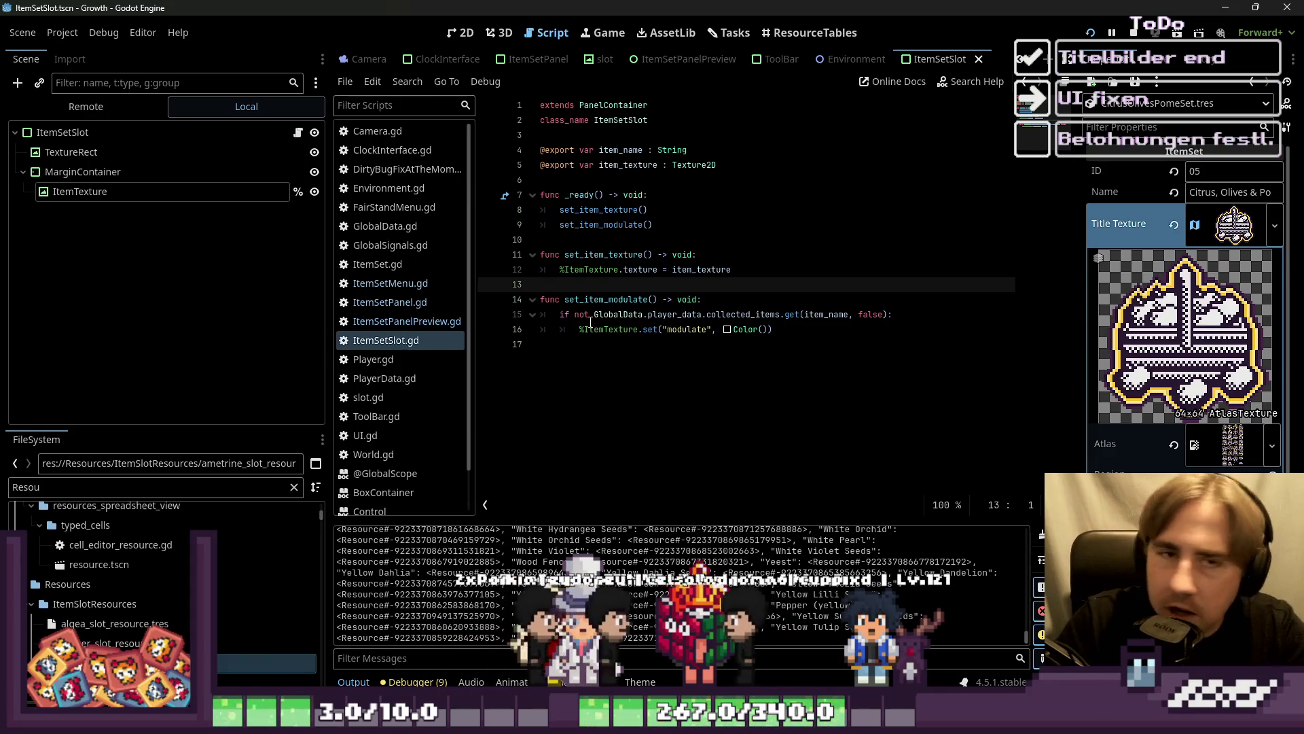
click(643, 369)
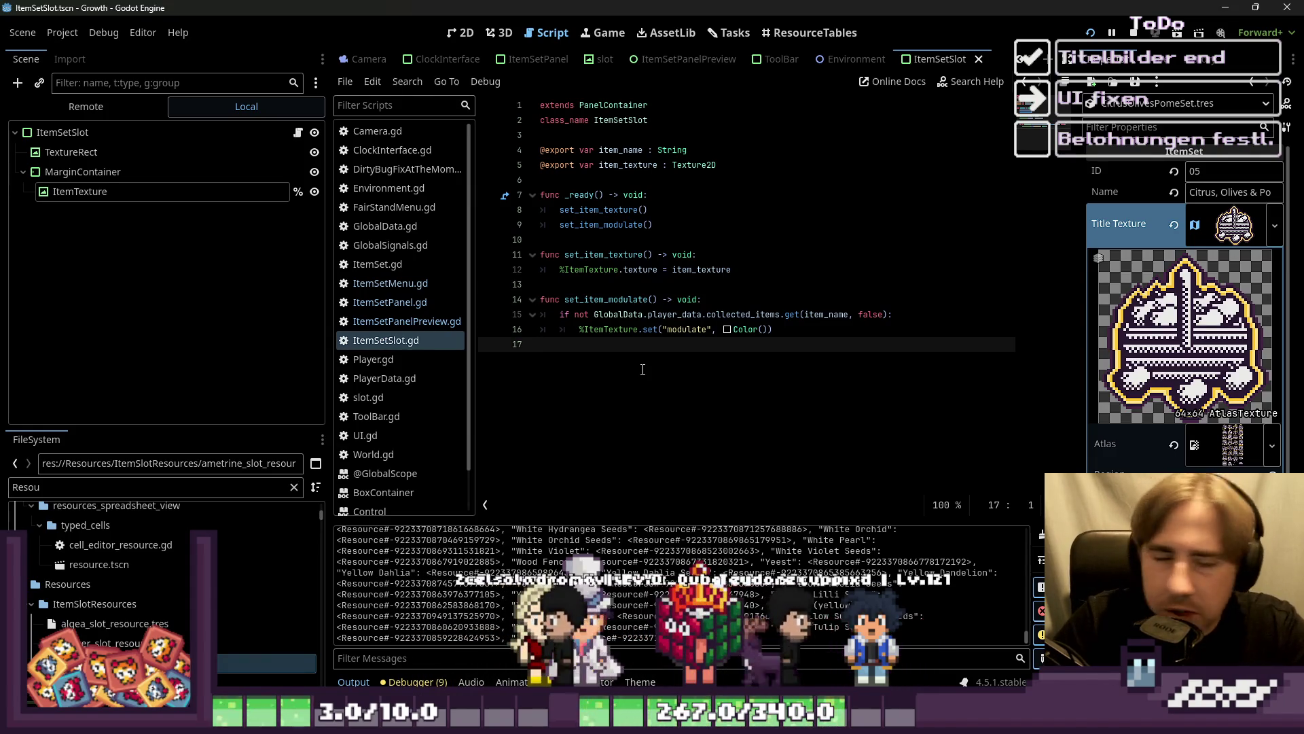